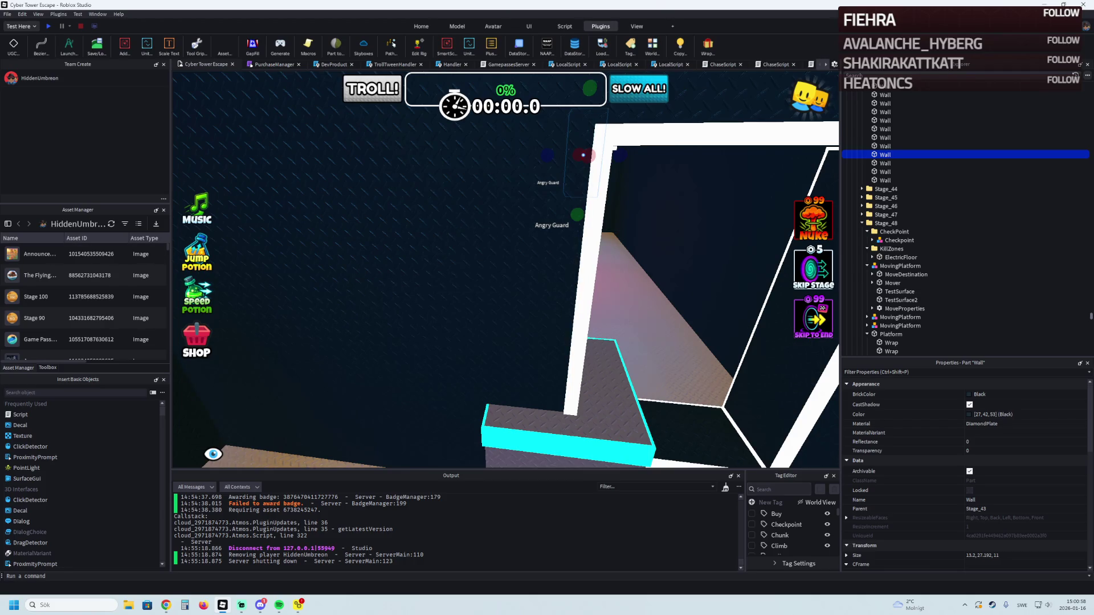
Step: Fly the viewport camera into the room toward the doorway frame and cyan-edged block
{"action": "left_click", "coordinate": [166, 605]}
{"action": "key", "text": "w"}
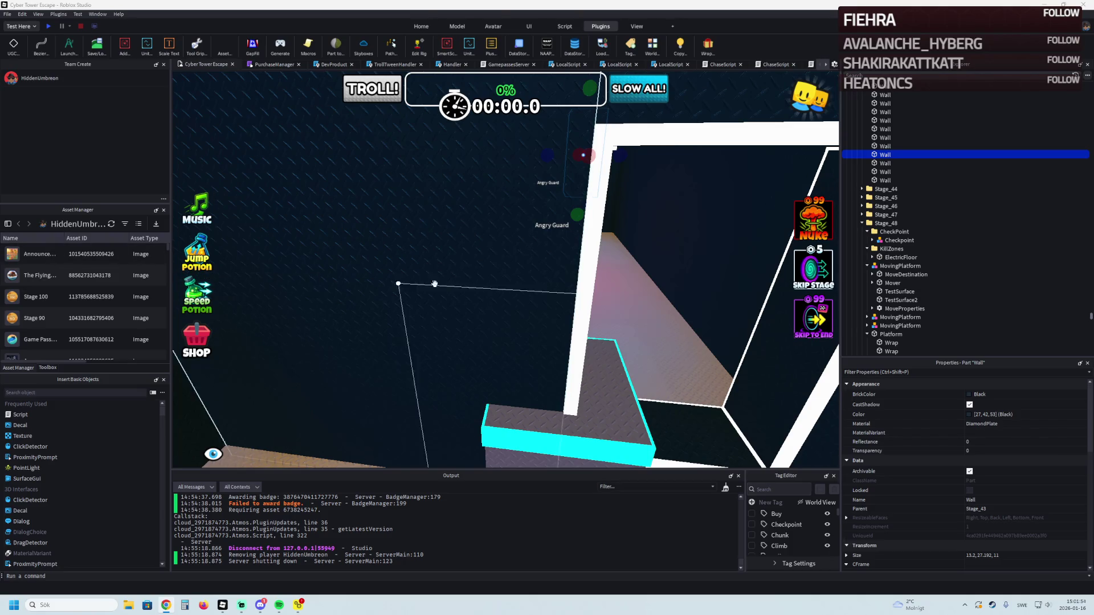
{"action": "key", "text": "s"}
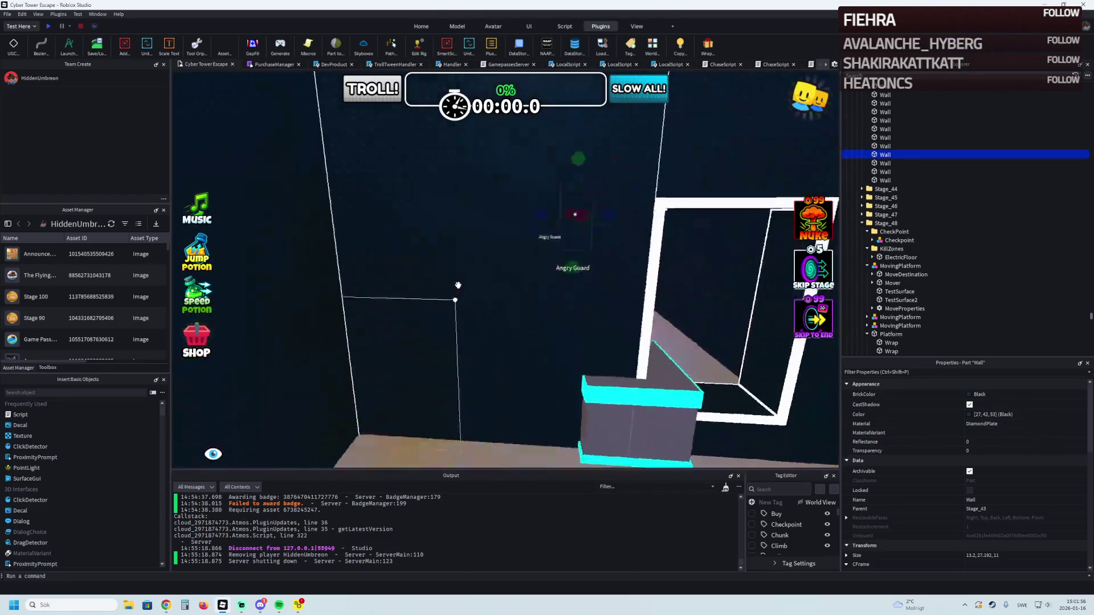
{"action": "key", "text": "s"}
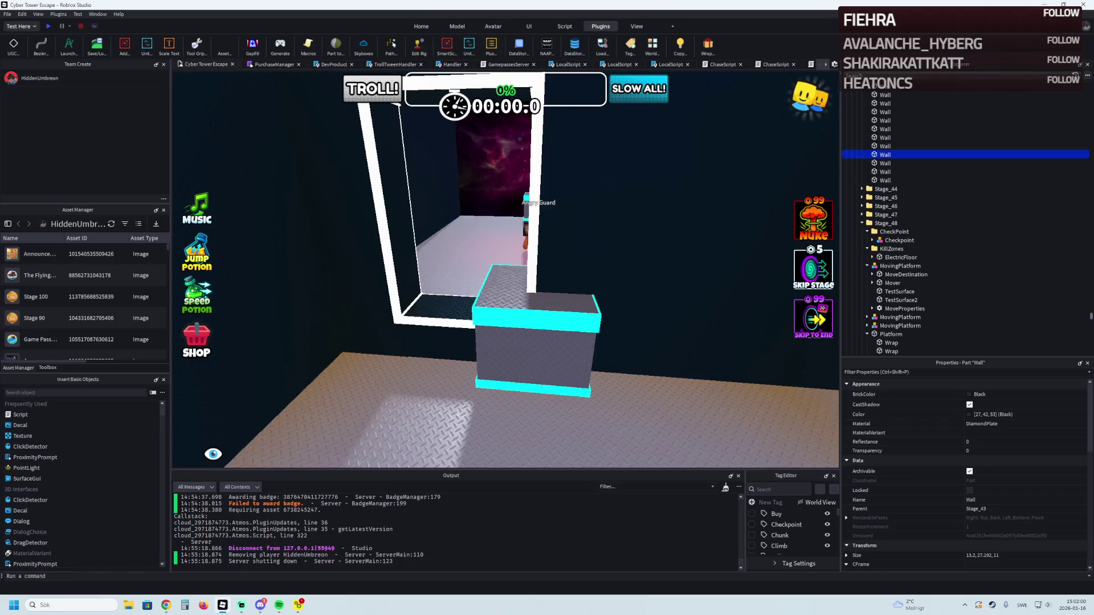
{"action": "key", "text": "alt+Tab"}
Step: Zoom around the stage room and select its floor model
{"action": "scroll", "coordinate": [469, 315], "scroll_direction": "down", "scroll_amount": 5}
{"action": "scroll", "coordinate": [469, 315], "scroll_direction": "up", "scroll_amount": 5}
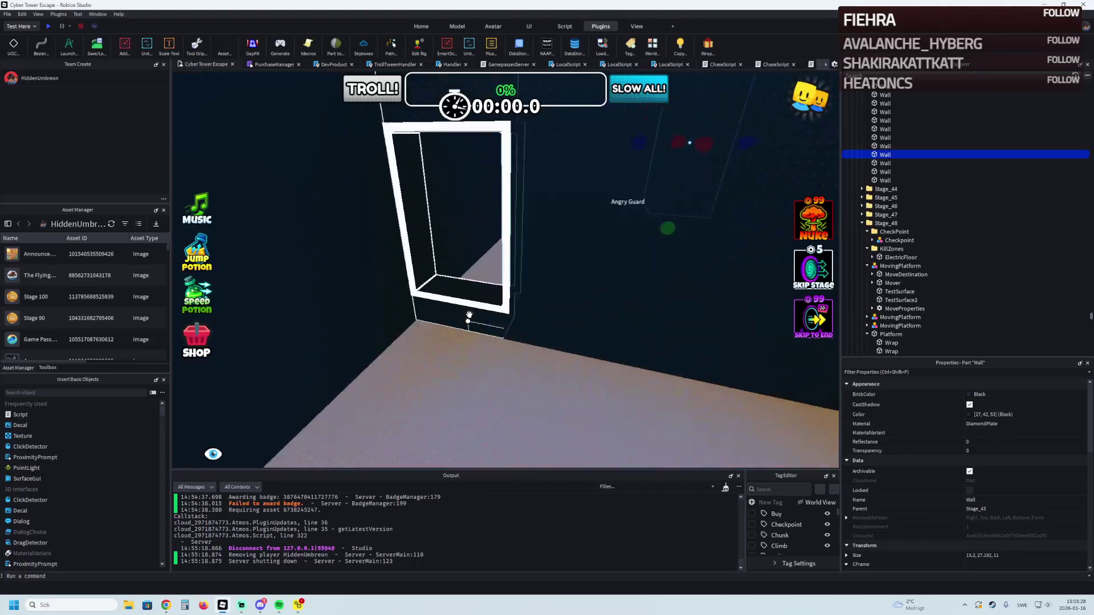
{"action": "scroll", "coordinate": [469, 315], "scroll_direction": "up", "scroll_amount": 3}
{"action": "scroll", "coordinate": [469, 315], "scroll_direction": "up", "scroll_amount": 8}
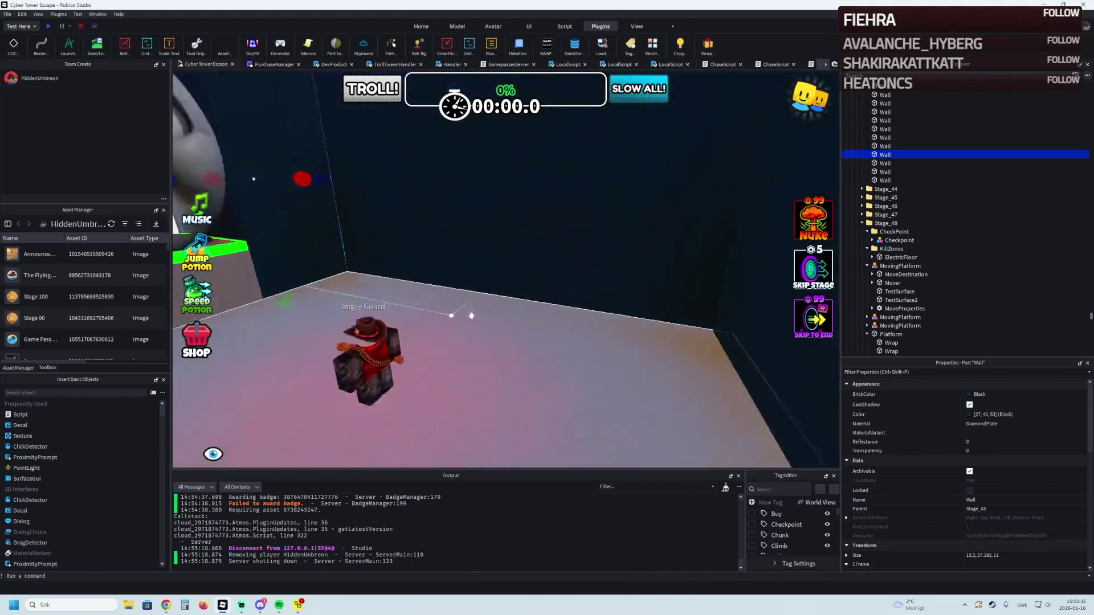
{"action": "scroll", "coordinate": [470, 315], "scroll_direction": "down", "scroll_amount": 8}
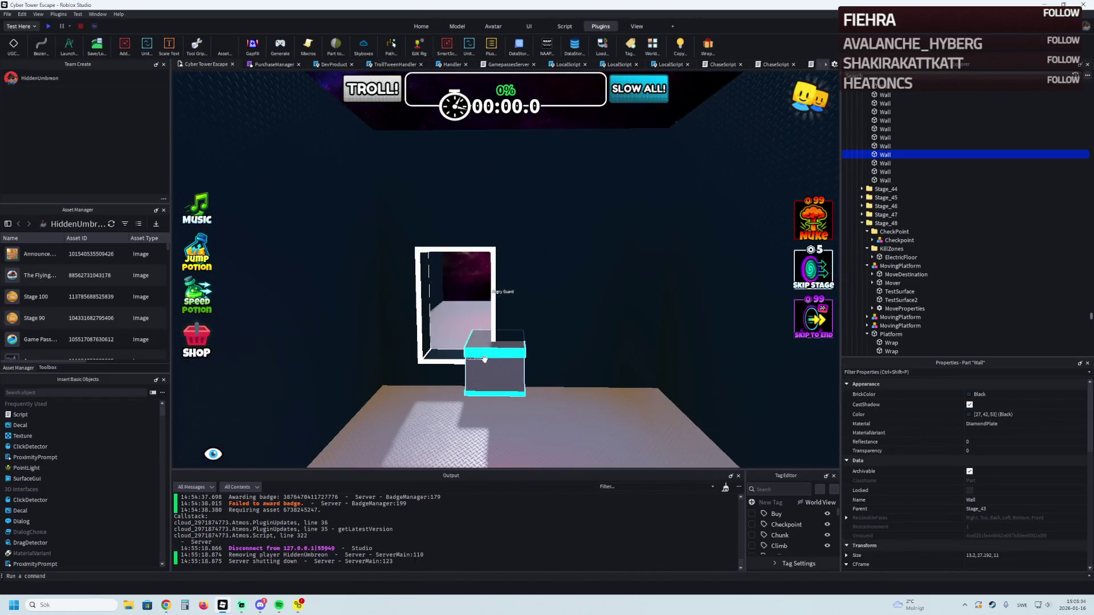
{"action": "scroll", "coordinate": [484, 358], "scroll_direction": "up", "scroll_amount": 5}
{"action": "left_click", "coordinate": [513, 356]}
Step: Keep surveying the Angry Guard and doorway frame, then select a stage Wall part
{"action": "scroll", "coordinate": [513, 357], "scroll_direction": "up", "scroll_amount": 5}
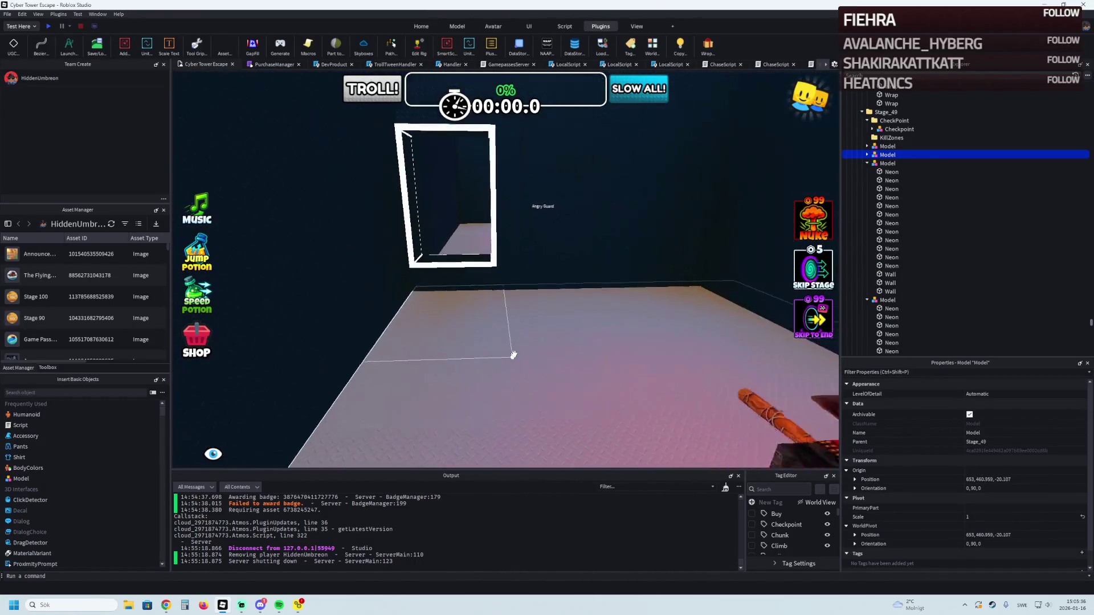
{"action": "scroll", "coordinate": [514, 356], "scroll_direction": "down", "scroll_amount": 5}
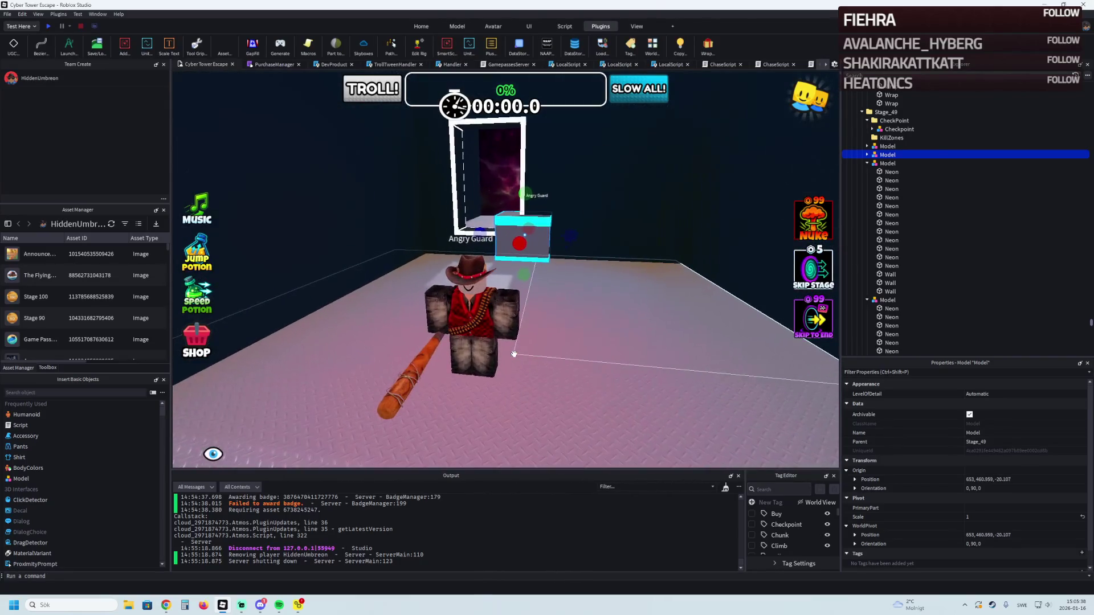
{"action": "scroll", "coordinate": [529, 336], "scroll_direction": "up", "scroll_amount": 8}
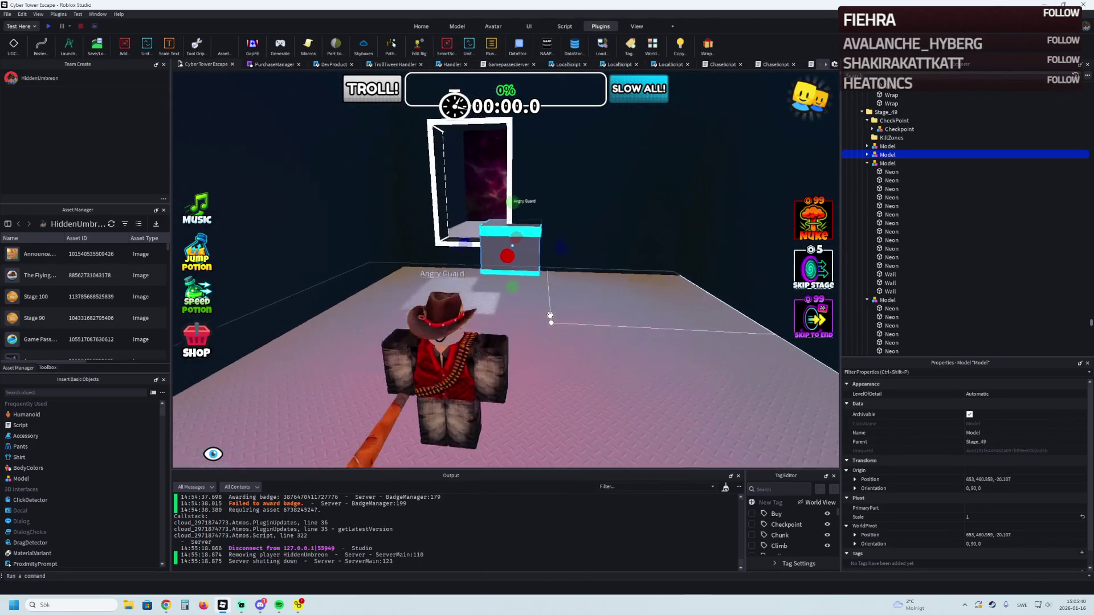
{"action": "scroll", "coordinate": [550, 315], "scroll_direction": "down", "scroll_amount": 10}
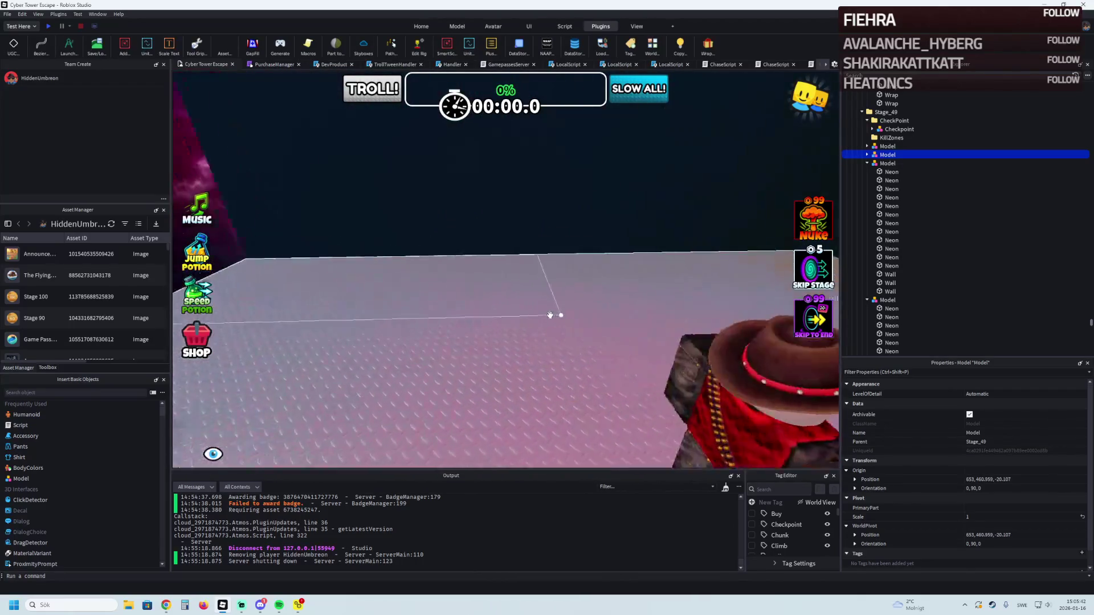
{"action": "scroll", "coordinate": [548, 315], "scroll_direction": "up", "scroll_amount": 5}
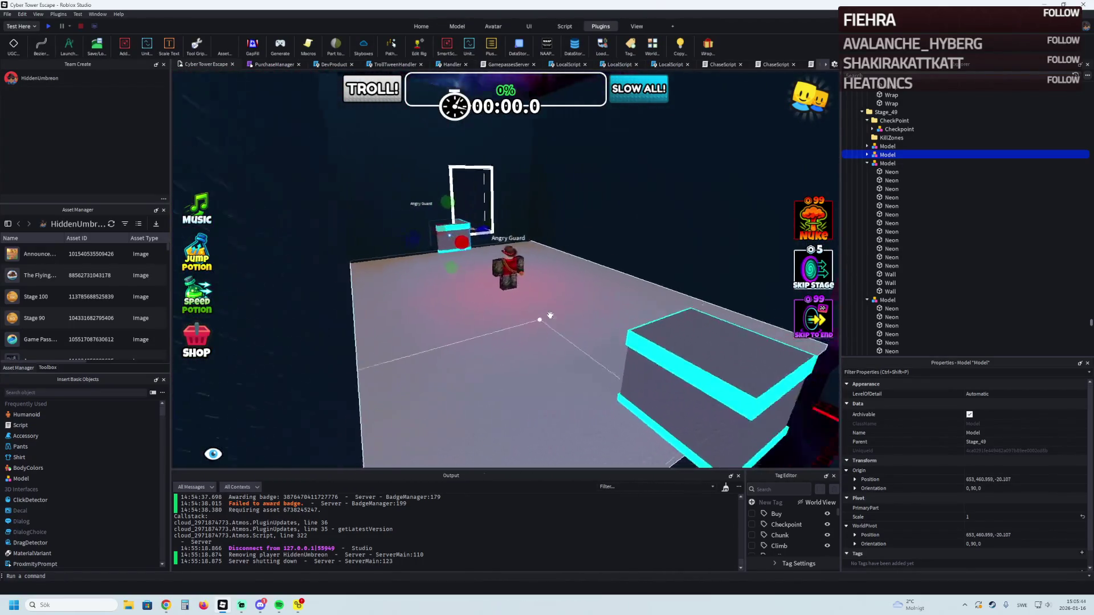
{"action": "scroll", "coordinate": [550, 314], "scroll_direction": "down", "scroll_amount": 6}
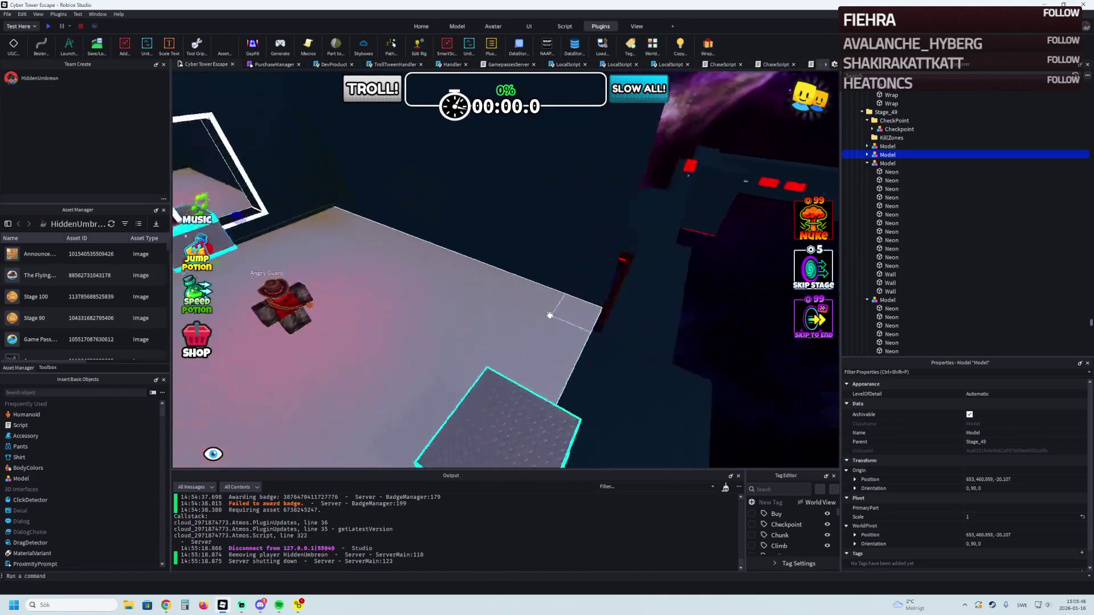
{"action": "left_click", "coordinate": [551, 315]}
{"action": "scroll", "coordinate": [535, 314], "scroll_direction": "down", "scroll_amount": 6}
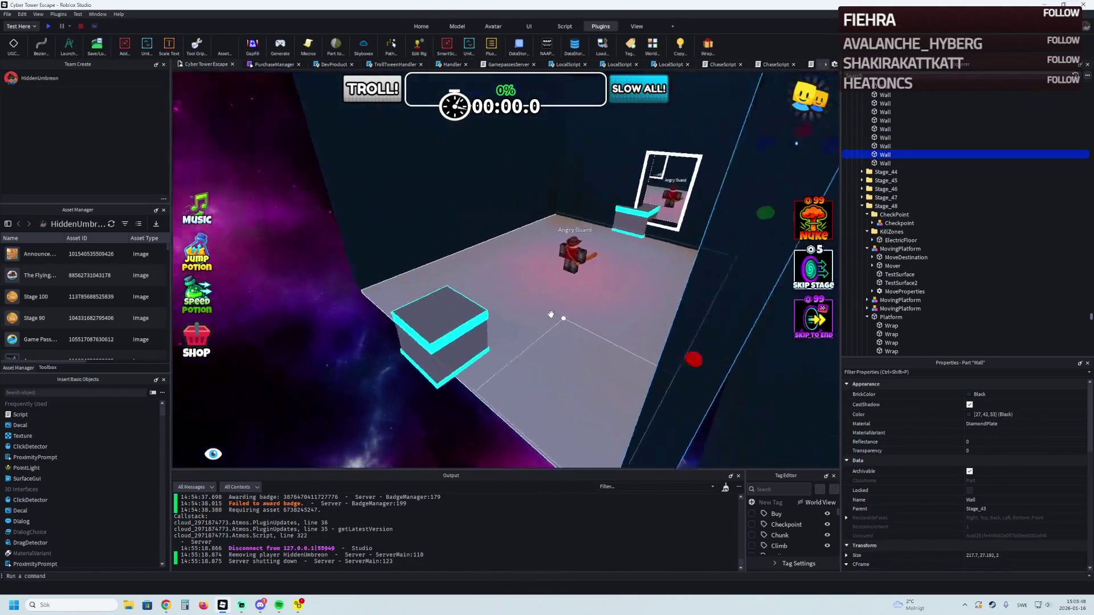
Step: Select the thin side Wall and drag it slightly down and to the right
{"action": "key", "text": "d"}
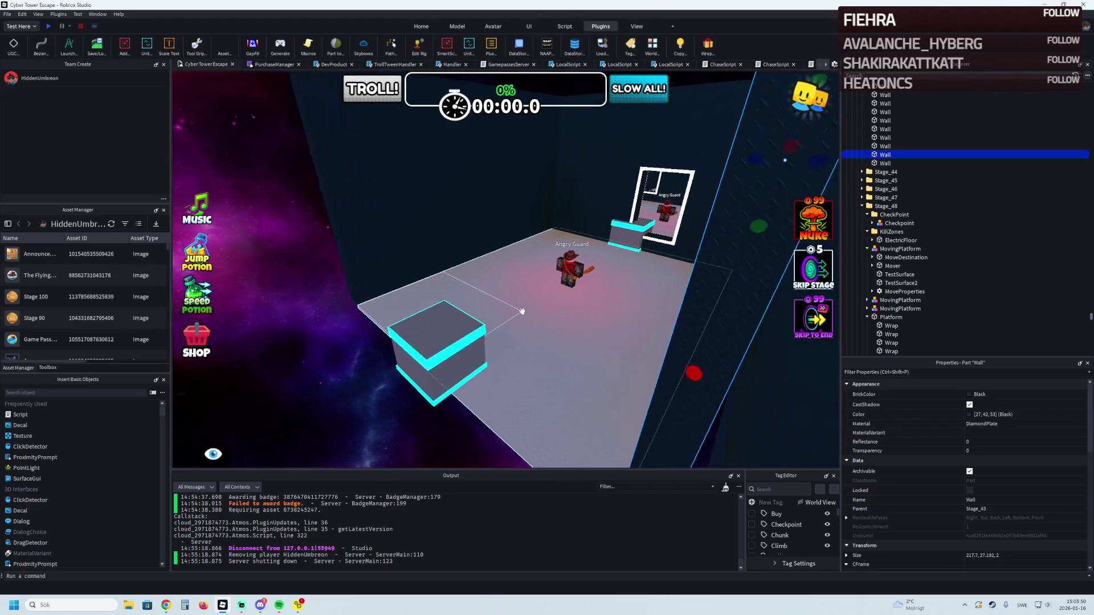
{"action": "left_click", "coordinate": [413, 289]}
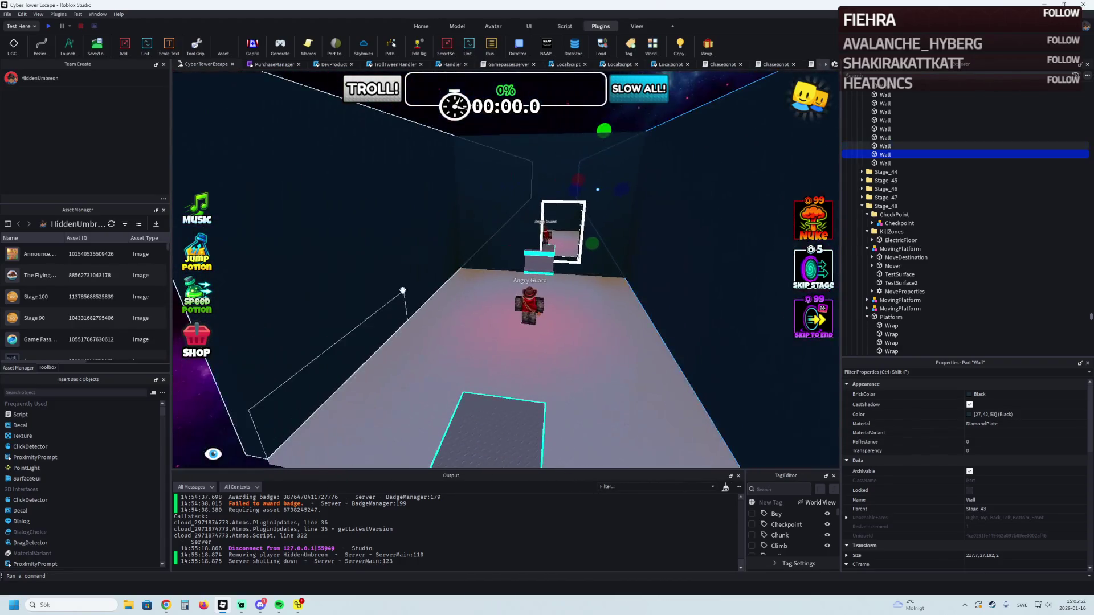
{"action": "left_click_drag", "start_coordinate": [414, 289], "coordinate": [393, 311]}
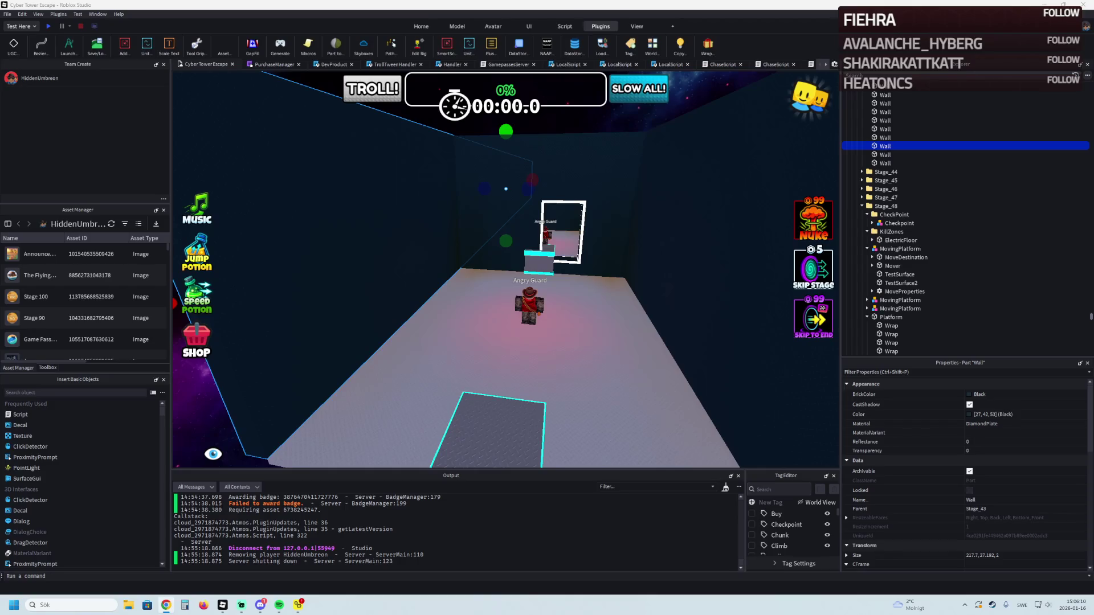
Step: Duplicate the selected stage wall and slide the copy along the X axis
{"action": "key", "text": "a"}
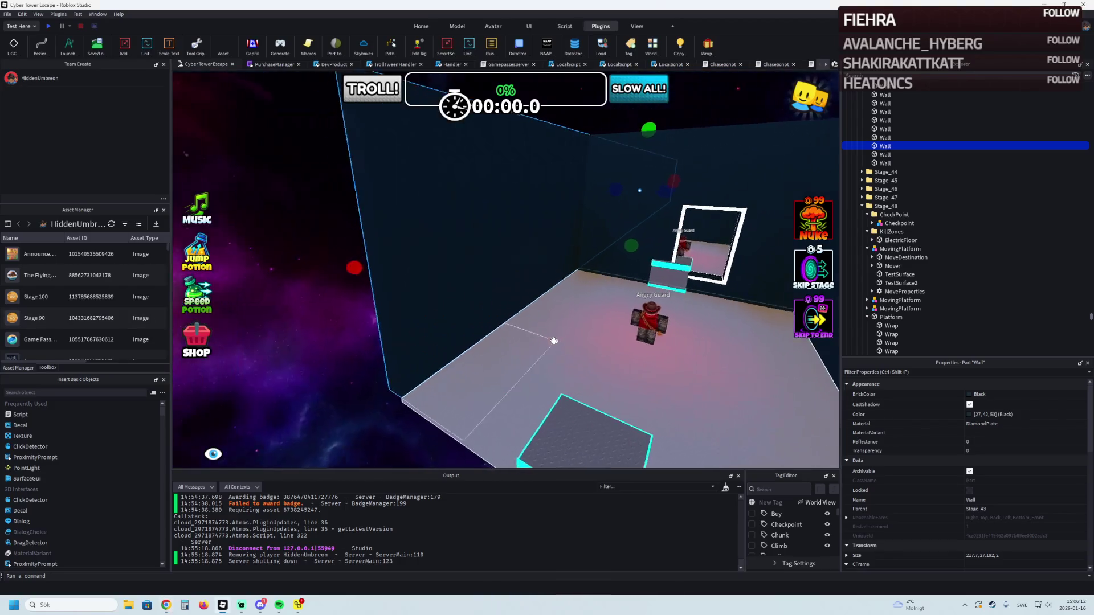
{"action": "key", "text": "d"}
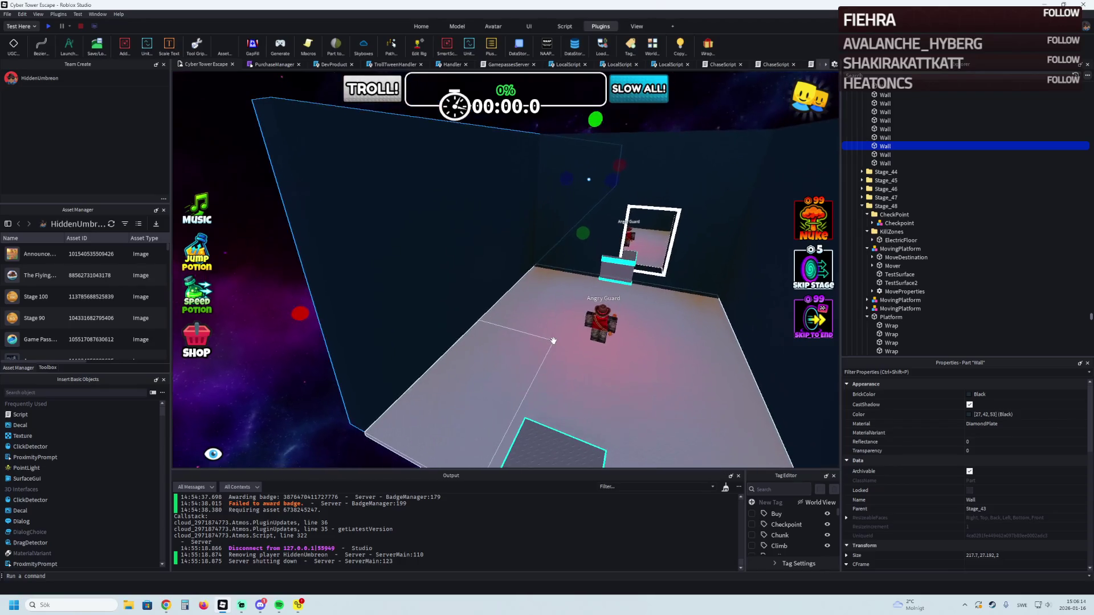
{"action": "key", "text": "ctrl+d"}
{"action": "key", "text": "s"}
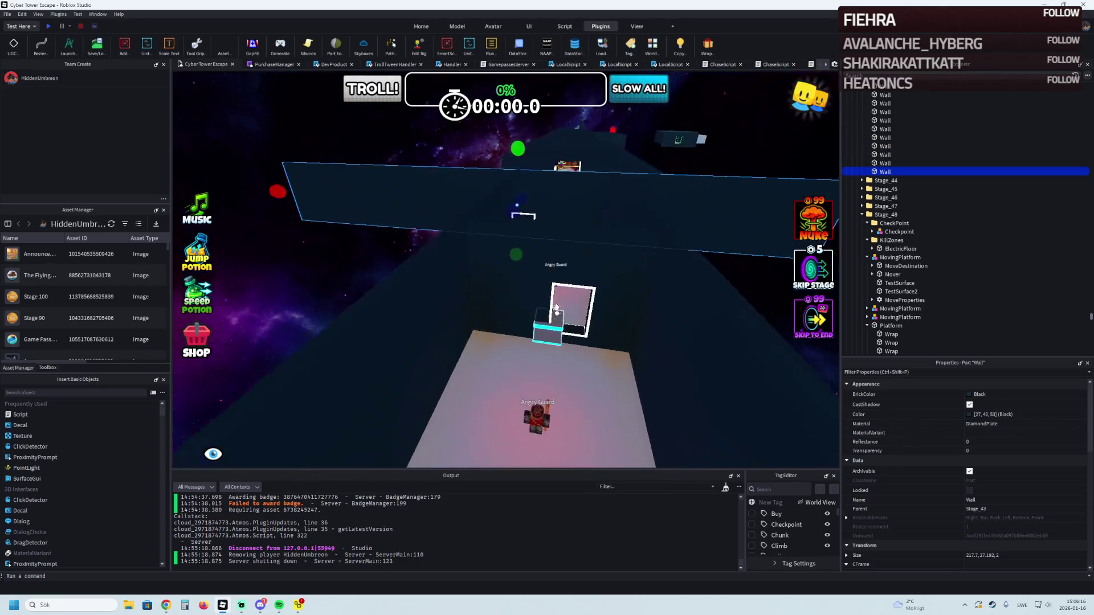
{"action": "left_click_drag", "start_coordinate": [538, 240], "coordinate": [439, 295]}
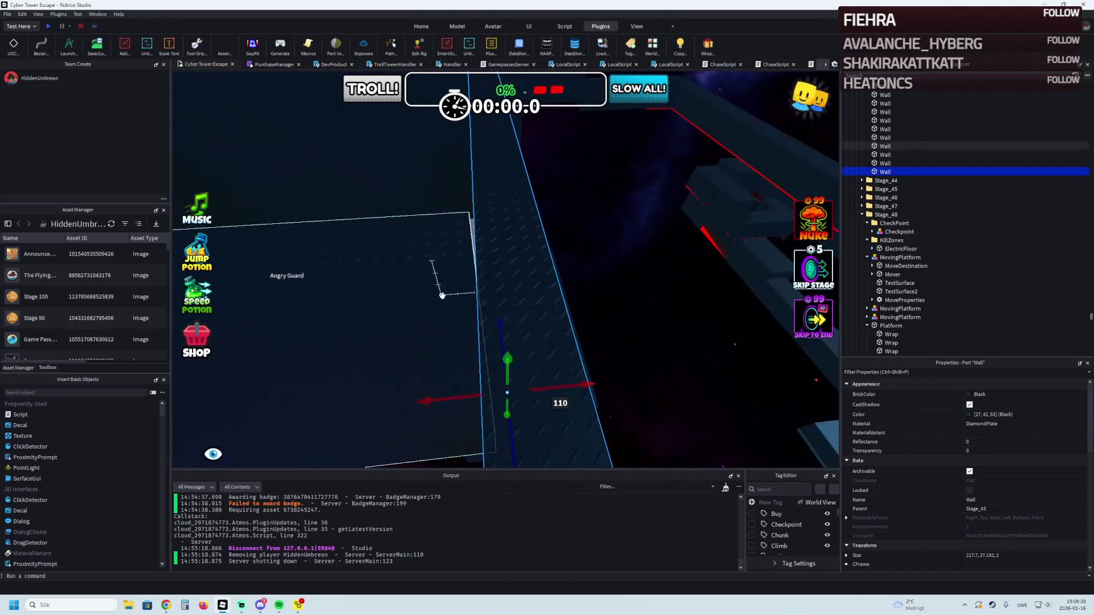
{"action": "mouse_move", "coordinate": [538, 387]}
{"action": "left_mouse_down"}
{"action": "mouse_move", "coordinate": [521, 430]}
{"action": "mouse_move", "coordinate": [542, 383]}
{"action": "mouse_move", "coordinate": [534, 362]}
{"action": "mouse_move", "coordinate": [371, 171]}
{"action": "mouse_move", "coordinate": [276, 214]}
{"action": "mouse_move", "coordinate": [378, 361]}
{"action": "mouse_move", "coordinate": [512, 398]}
{"action": "mouse_move", "coordinate": [497, 211]}
{"action": "mouse_move", "coordinate": [366, 213]}
{"action": "mouse_move", "coordinate": [372, 205]}
{"action": "left_mouse_up"}
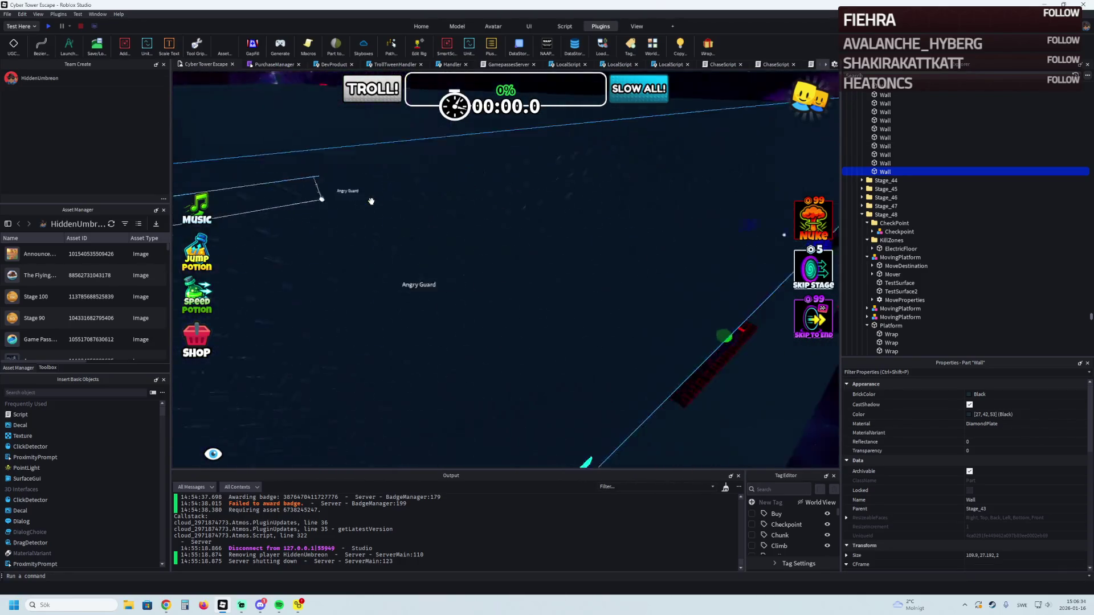
Step: Shorten the copied wall from about 110 to about 56 studs
{"action": "mouse_move", "coordinate": [498, 245]}
{"action": "left_mouse_down"}
{"action": "mouse_move", "coordinate": [490, 216]}
{"action": "mouse_move", "coordinate": [446, 262]}
{"action": "mouse_move", "coordinate": [449, 276]}
{"action": "mouse_move", "coordinate": [699, 287]}
{"action": "left_mouse_up"}
{"action": "left_click", "coordinate": [700, 287]}
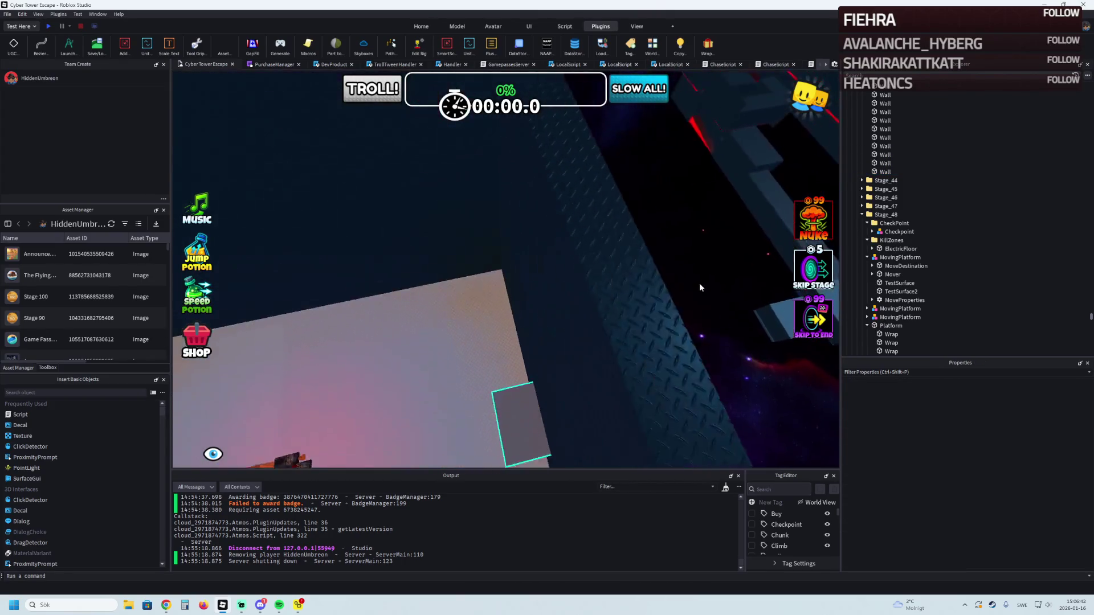
{"action": "scroll", "coordinate": [700, 287], "scroll_direction": "down", "scroll_amount": 5}
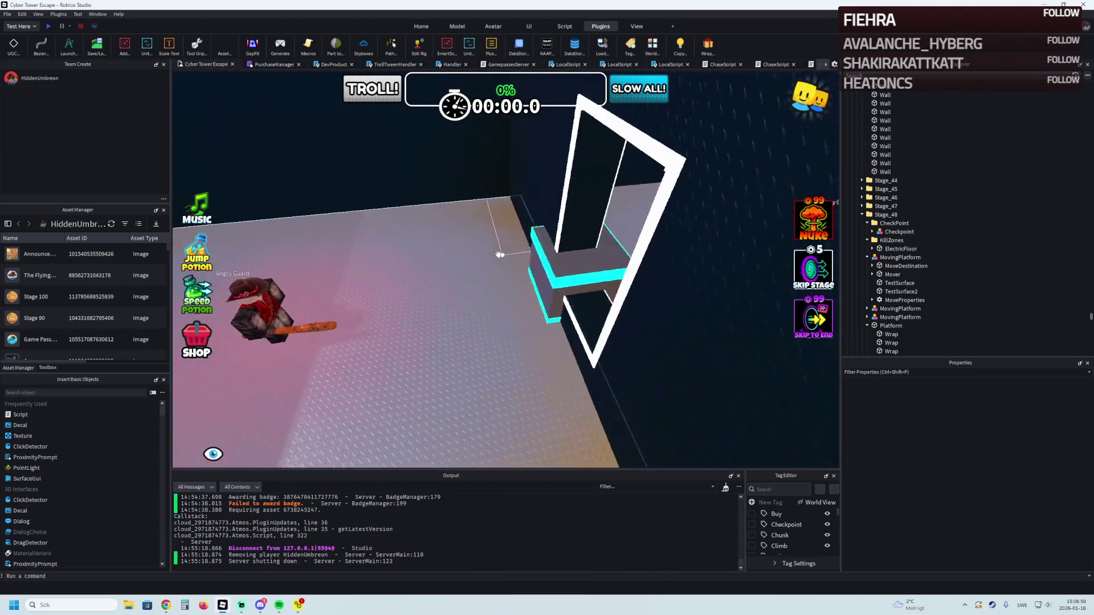
{"action": "left_click", "coordinate": [499, 255]}
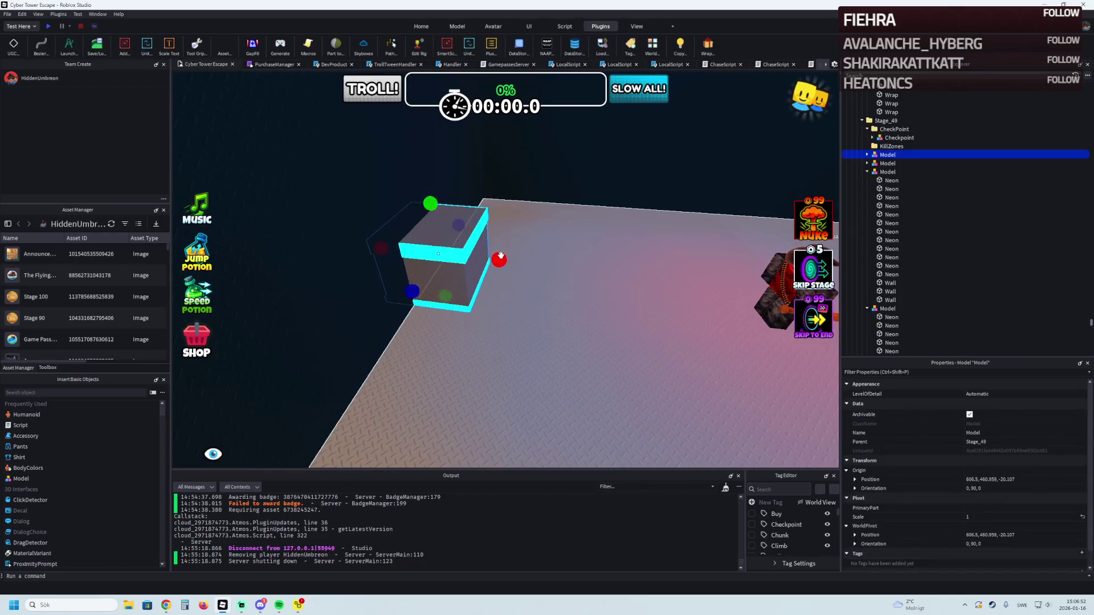
Step: Nudge the cyan-edged box model along X, then delete it from Stage_49
{"action": "left_click_drag", "start_coordinate": [500, 255], "coordinate": [530, 260]}
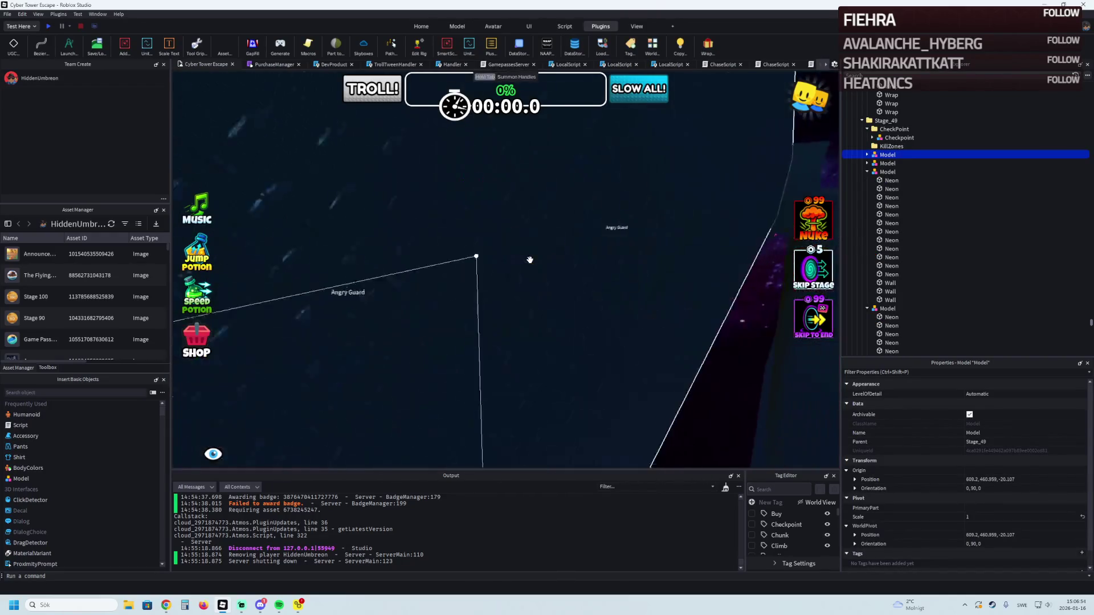
{"action": "scroll", "coordinate": [528, 250], "scroll_direction": "up", "scroll_amount": 8}
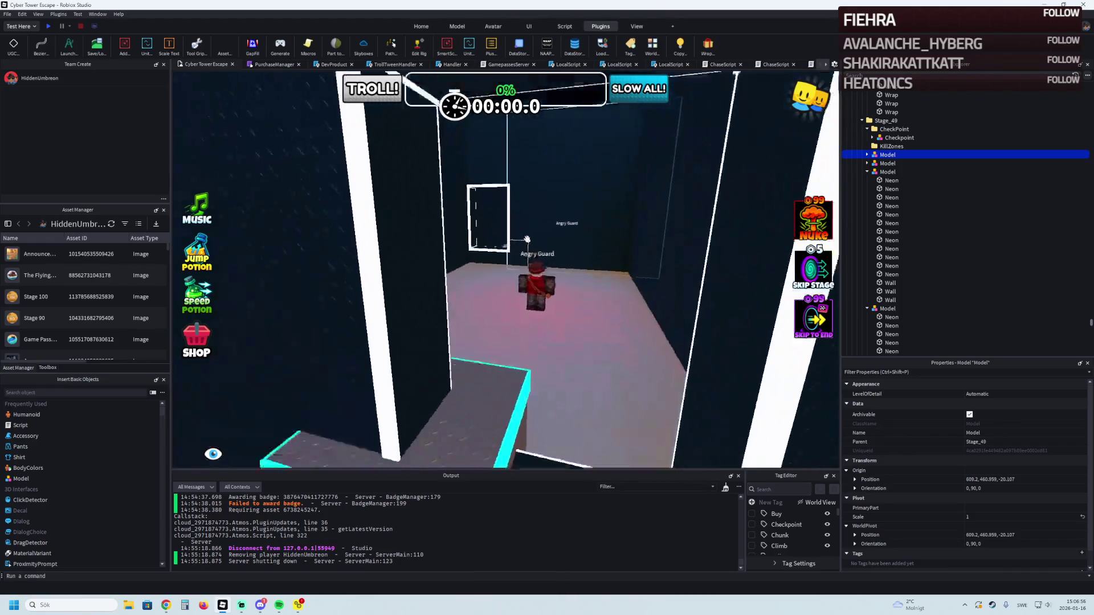
{"action": "scroll", "coordinate": [527, 239], "scroll_direction": "down", "scroll_amount": 3}
{"action": "key", "text": "Delete"}
{"action": "scroll", "coordinate": [542, 341], "scroll_direction": "up", "scroll_amount": 5}
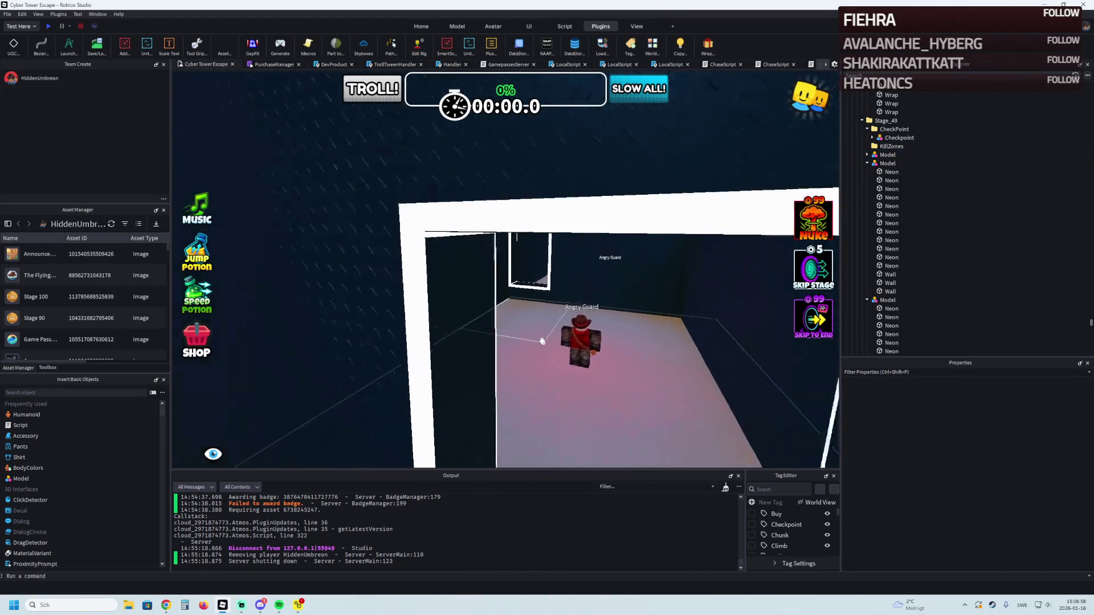
{"action": "scroll", "coordinate": [542, 341], "scroll_direction": "up", "scroll_amount": 5}
{"action": "scroll", "coordinate": [542, 341], "scroll_direction": "down", "scroll_amount": 5}
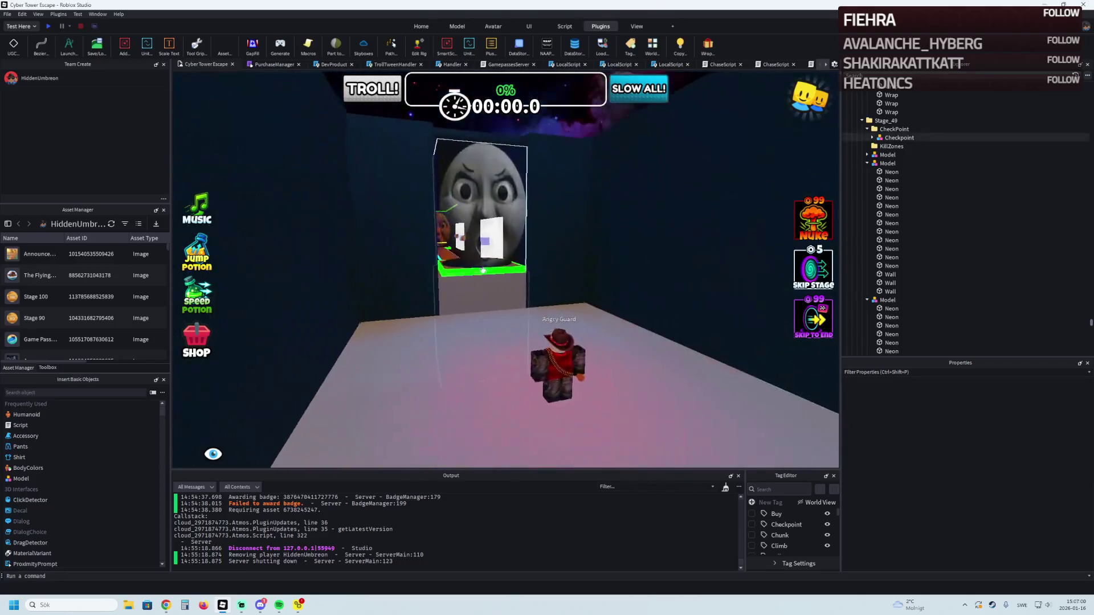
Step: Duplicate the Stage_49 folder and rename the copy Stage_50
{"action": "left_click", "coordinate": [910, 121]}
{"action": "key", "text": "ctrl+d"}
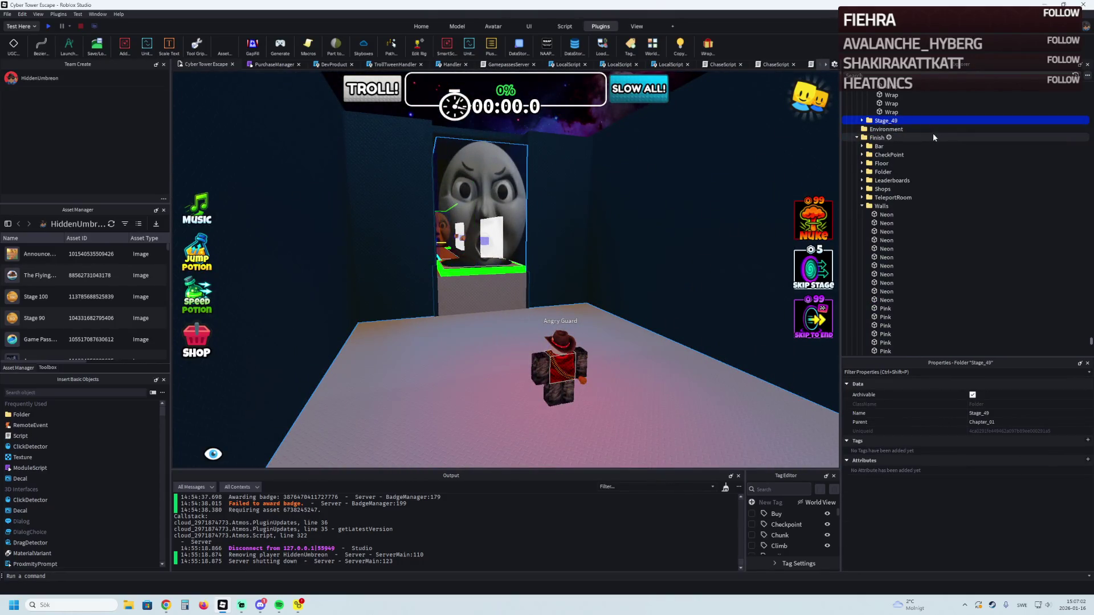
{"action": "key", "text": "F2"}
{"action": "key", "text": "BackSpace"}
{"action": "key", "text": "BackSpace"}
{"action": "type", "text": "50"}
{"action": "key", "text": "Return"}
{"action": "key", "text": "Right"}
Step: Move the loose parts out of Stage_50 and shift its green-edged platform forward
{"action": "key", "text": "Down"}
{"action": "key", "text": "Down"}
{"action": "key", "text": "Down"}
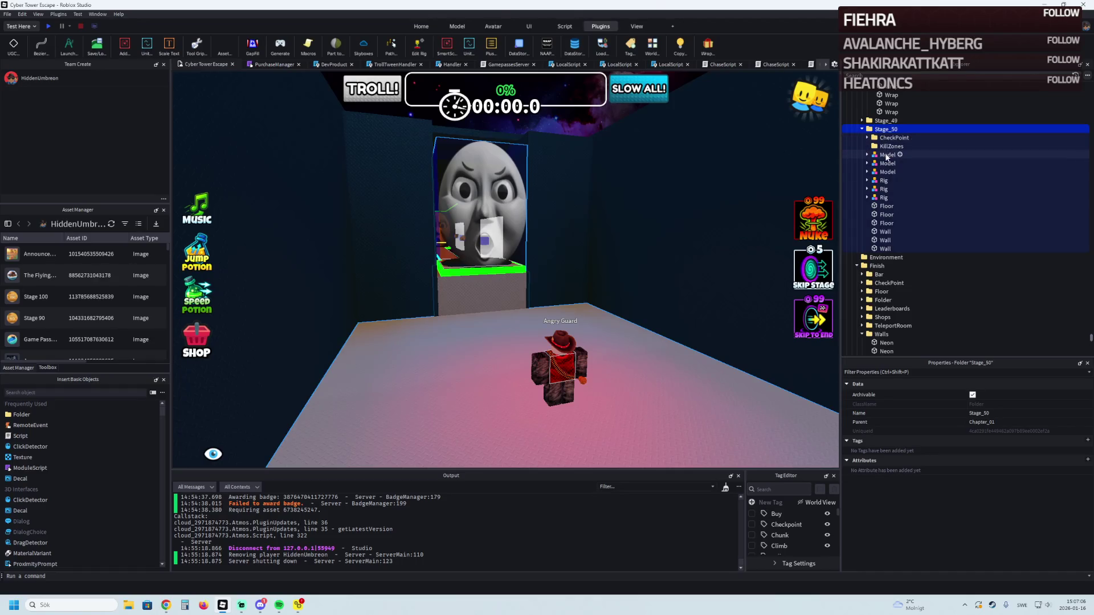
{"action": "key", "text": "shift+Down"}
{"action": "key", "text": "shift+Down"}
{"action": "key", "text": "shift+Down"}
{"action": "left_click_drag", "start_coordinate": [873, 142], "coordinate": [874, 139]}
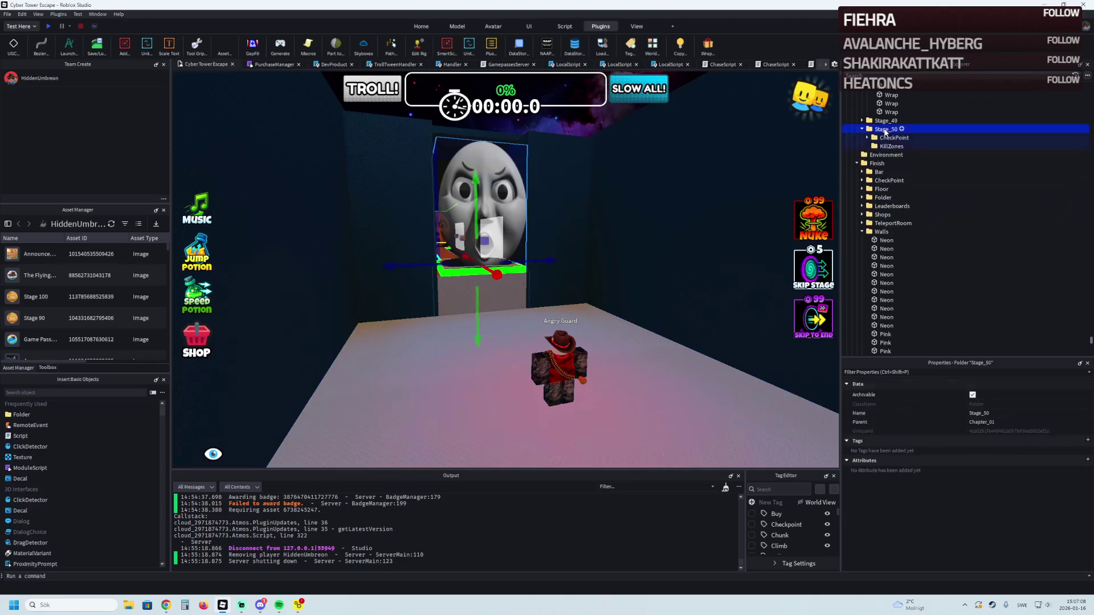
{"action": "mouse_move", "coordinate": [493, 273]}
{"action": "left_mouse_down"}
{"action": "mouse_move", "coordinate": [496, 302]}
{"action": "mouse_move", "coordinate": [497, 277]}
{"action": "mouse_move", "coordinate": [530, 310]}
{"action": "mouse_move", "coordinate": [561, 285]}
{"action": "mouse_move", "coordinate": [635, 271]}
{"action": "mouse_move", "coordinate": [506, 273]}
{"action": "left_mouse_up"}
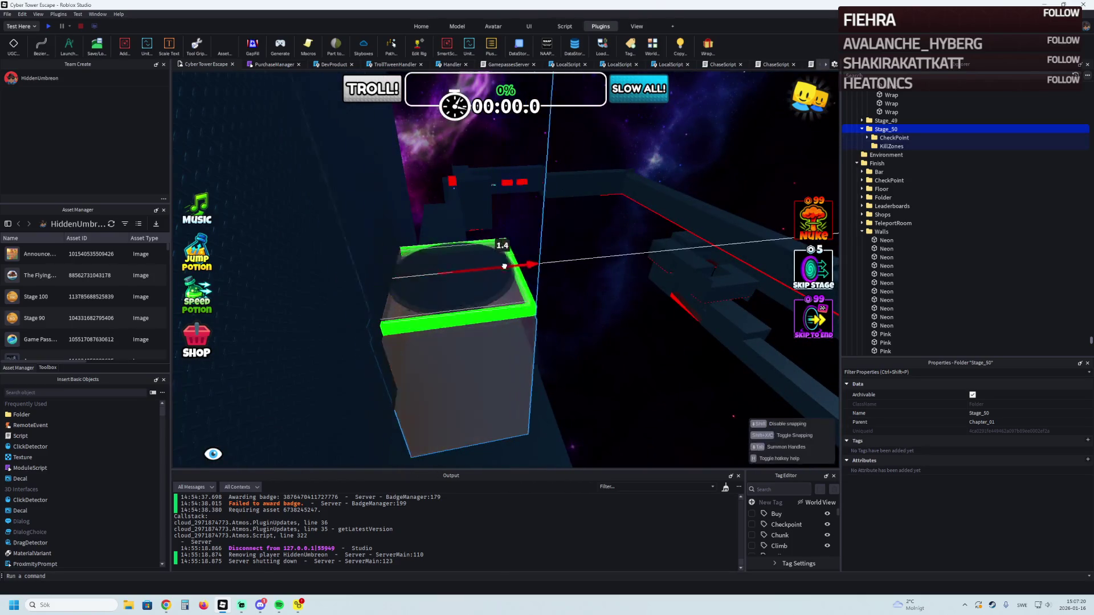
Step: Scale a Stage_50 checkpoint YellowFloor piece from 12.8 × 8.8 to about 9 × 8 studs
{"action": "scroll", "coordinate": [549, 266], "scroll_direction": "up", "scroll_amount": 5}
{"action": "scroll", "coordinate": [549, 266], "scroll_direction": "down", "scroll_amount": 5}
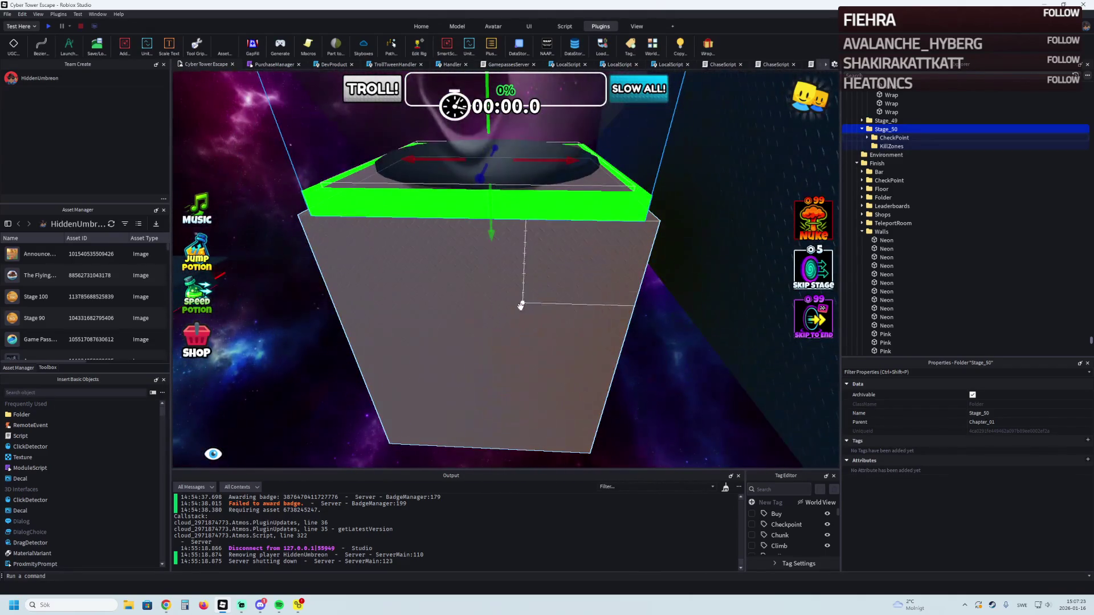
{"action": "left_click", "coordinate": [521, 306]}
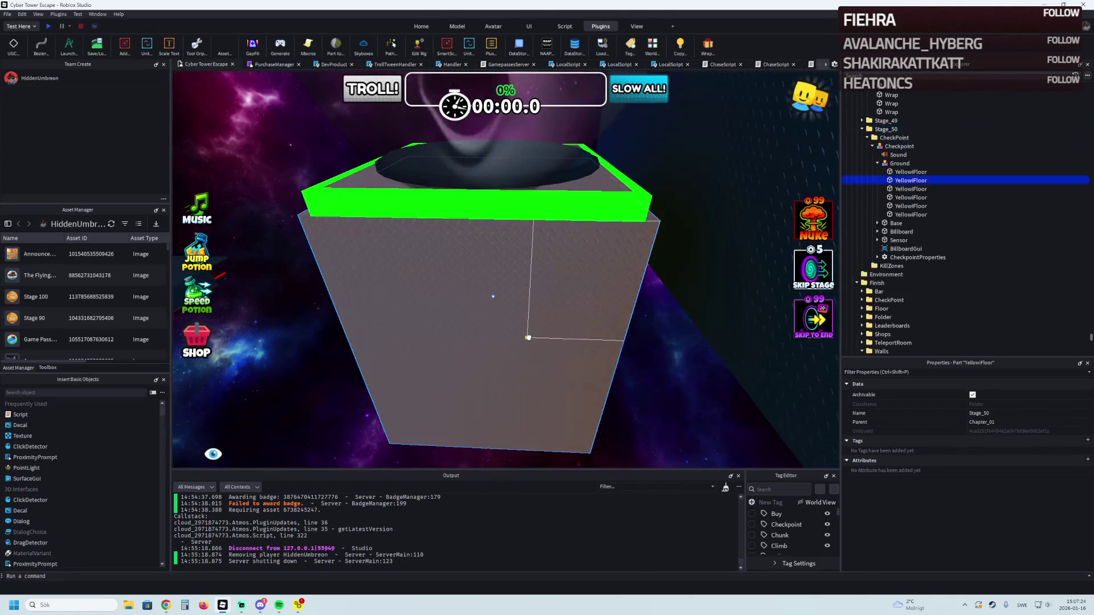
{"action": "key", "text": "ctrl+3"}
{"action": "mouse_move", "coordinate": [607, 299]}
{"action": "left_mouse_down"}
{"action": "mouse_move", "coordinate": [568, 298]}
{"action": "mouse_move", "coordinate": [567, 313]}
{"action": "mouse_move", "coordinate": [566, 288]}
{"action": "mouse_move", "coordinate": [596, 270]}
{"action": "mouse_move", "coordinate": [507, 275]}
{"action": "mouse_move", "coordinate": [559, 276]}
{"action": "mouse_move", "coordinate": [546, 279]}
{"action": "left_mouse_up"}
{"action": "scroll", "coordinate": [568, 298], "scroll_direction": "up", "scroll_amount": 5}
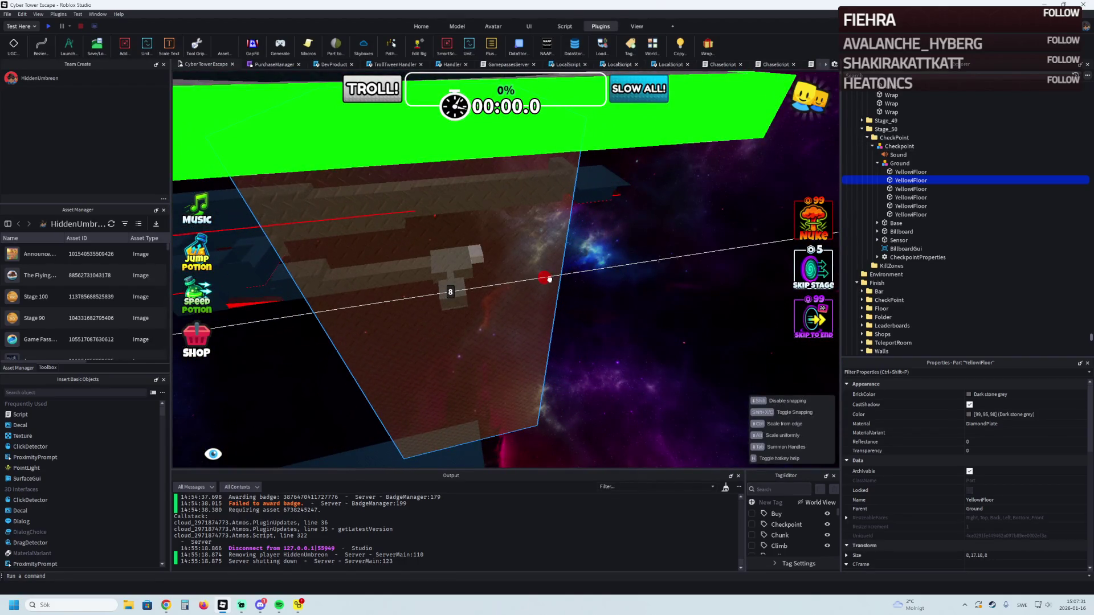
{"action": "scroll", "coordinate": [545, 278], "scroll_direction": "down", "scroll_amount": 10}
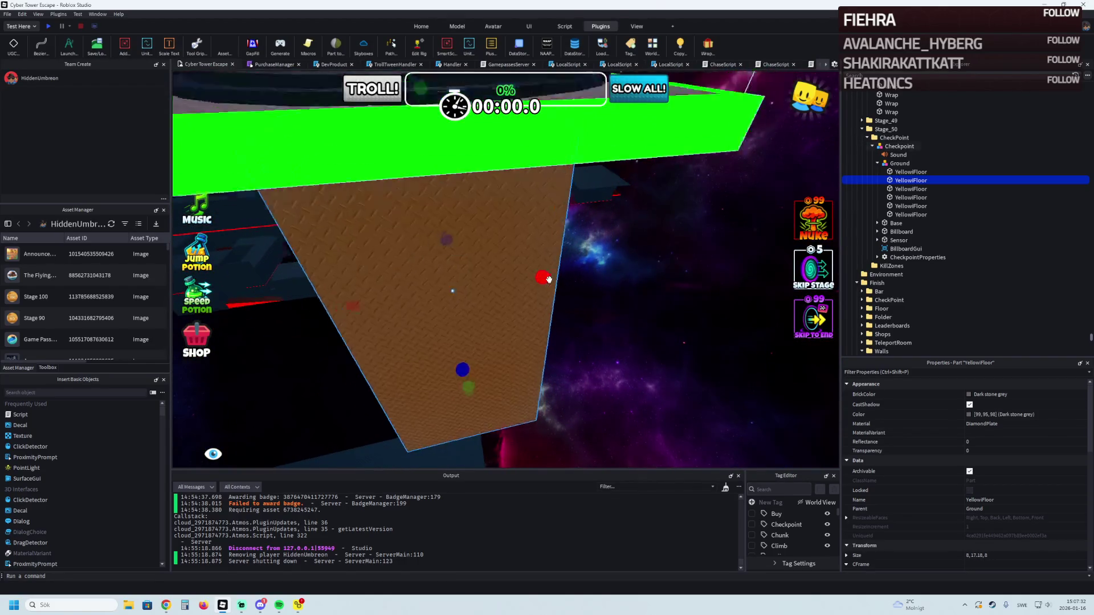
{"action": "left_click", "coordinate": [521, 292]}
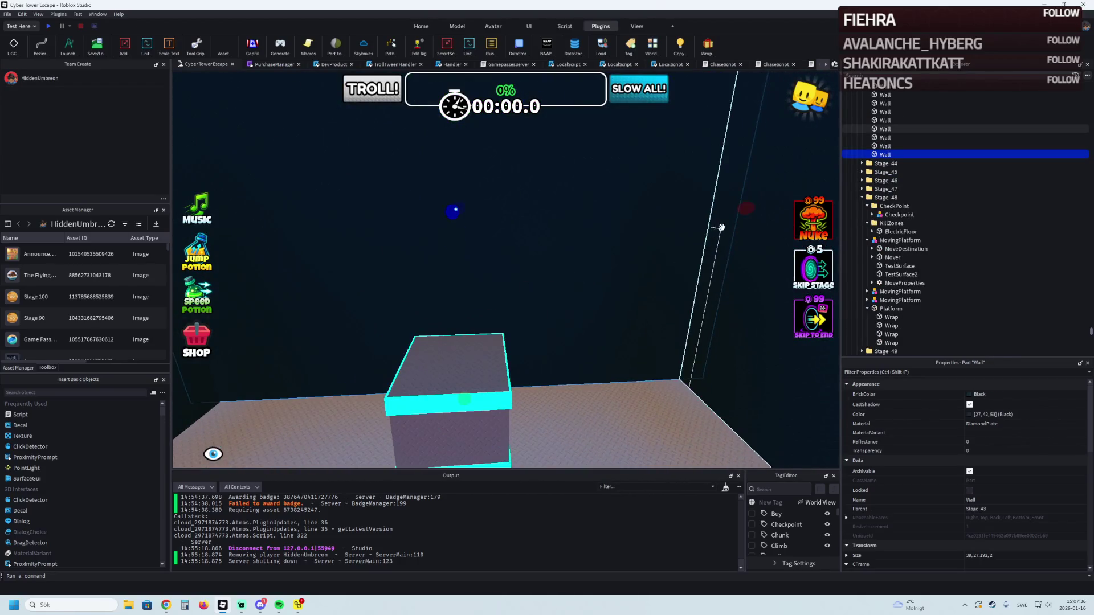
Step: Adjust the widths of two neighbouring wall parts with the scale handles
{"action": "left_click_drag", "start_coordinate": [733, 208], "coordinate": [667, 220]}
{"action": "left_click", "coordinate": [488, 247]}
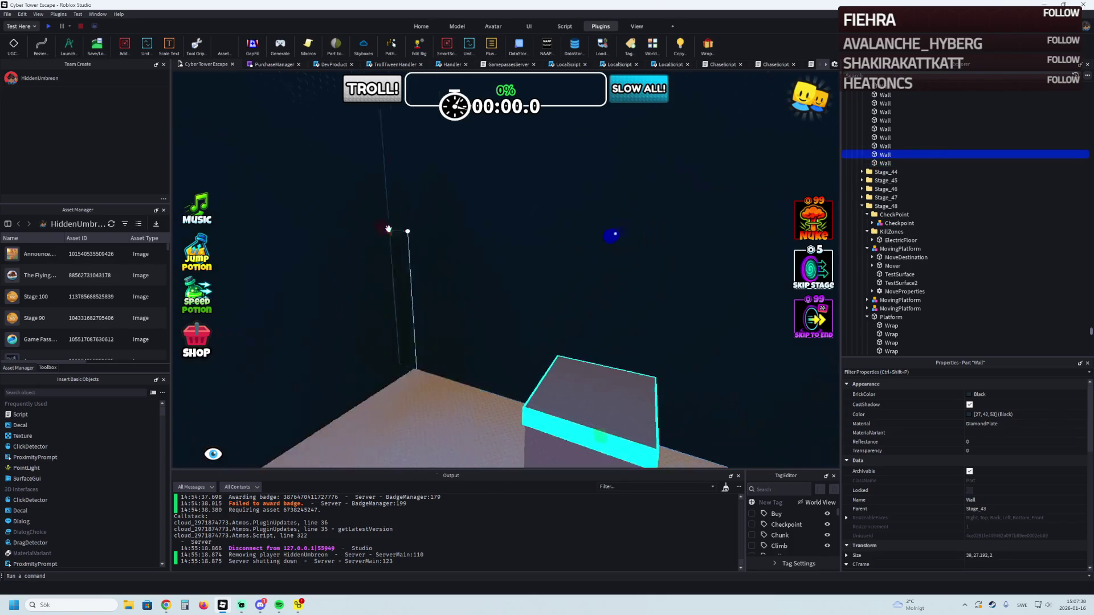
{"action": "mouse_move", "coordinate": [374, 240]}
{"action": "left_mouse_down"}
{"action": "mouse_move", "coordinate": [561, 269]}
{"action": "mouse_move", "coordinate": [597, 286]}
{"action": "left_mouse_up"}
Step: Duplicate the wall beside the green platform and shrink the copy into a small low block
{"action": "left_click", "coordinate": [482, 294]}
{"action": "key", "text": "ctrl+d"}
{"action": "left_click_drag", "start_coordinate": [503, 181], "coordinate": [530, 181]}
{"action": "mouse_move", "coordinate": [427, 166]}
{"action": "left_mouse_down"}
{"action": "mouse_move", "coordinate": [445, 276]}
{"action": "mouse_move", "coordinate": [488, 341]}
{"action": "left_mouse_up"}
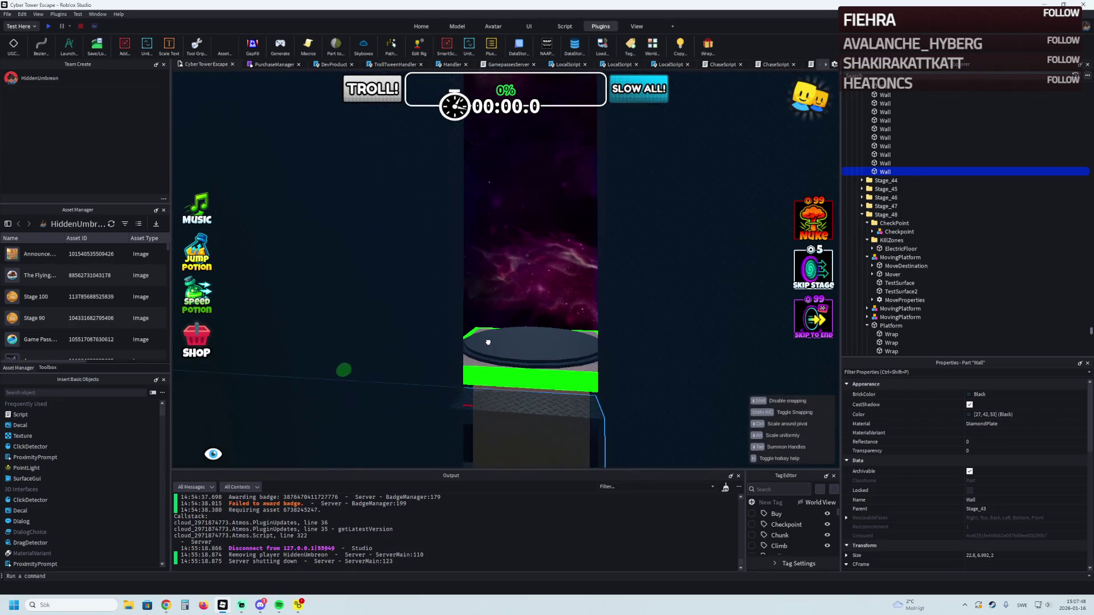
{"action": "scroll", "coordinate": [488, 342], "scroll_direction": "down", "scroll_amount": 3}
{"action": "left_click_drag", "start_coordinate": [332, 317], "coordinate": [436, 342]}
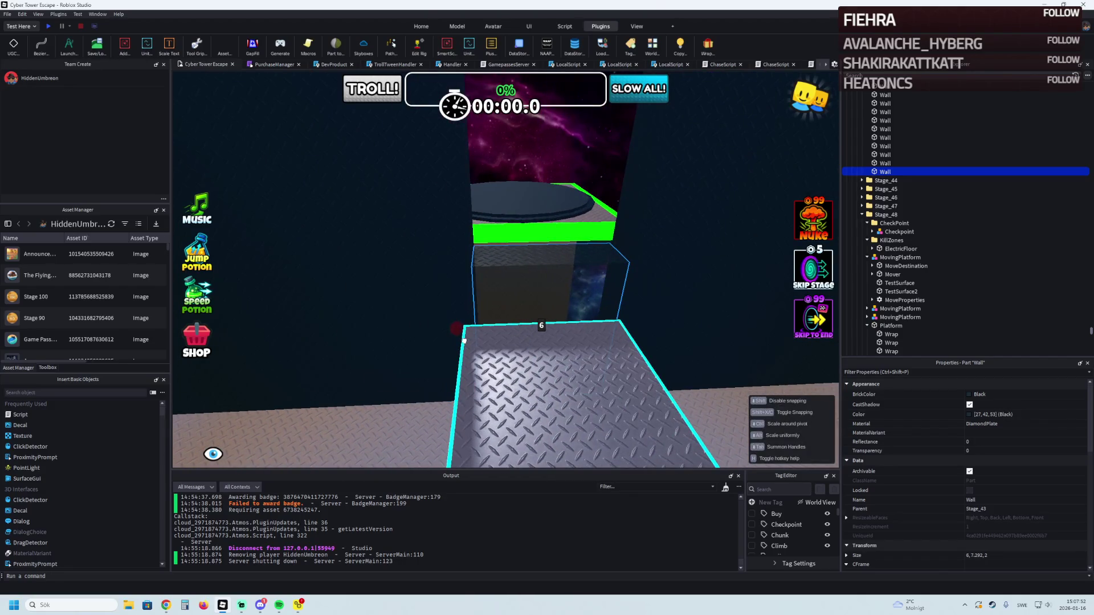
{"action": "scroll", "coordinate": [464, 340], "scroll_direction": "up", "scroll_amount": 5}
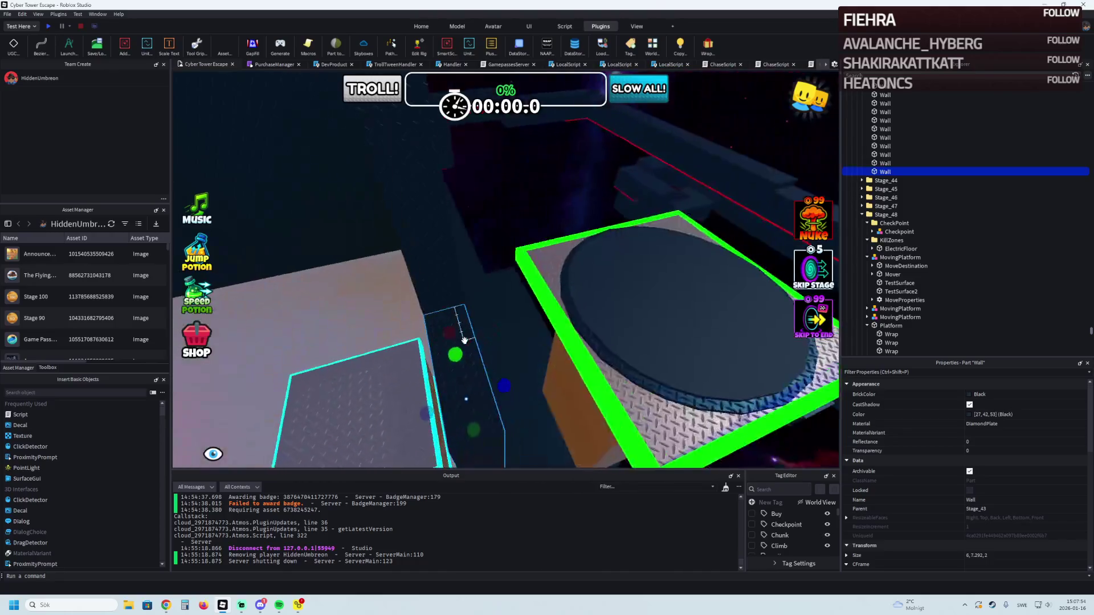
{"action": "scroll", "coordinate": [464, 341], "scroll_direction": "up", "scroll_amount": 5}
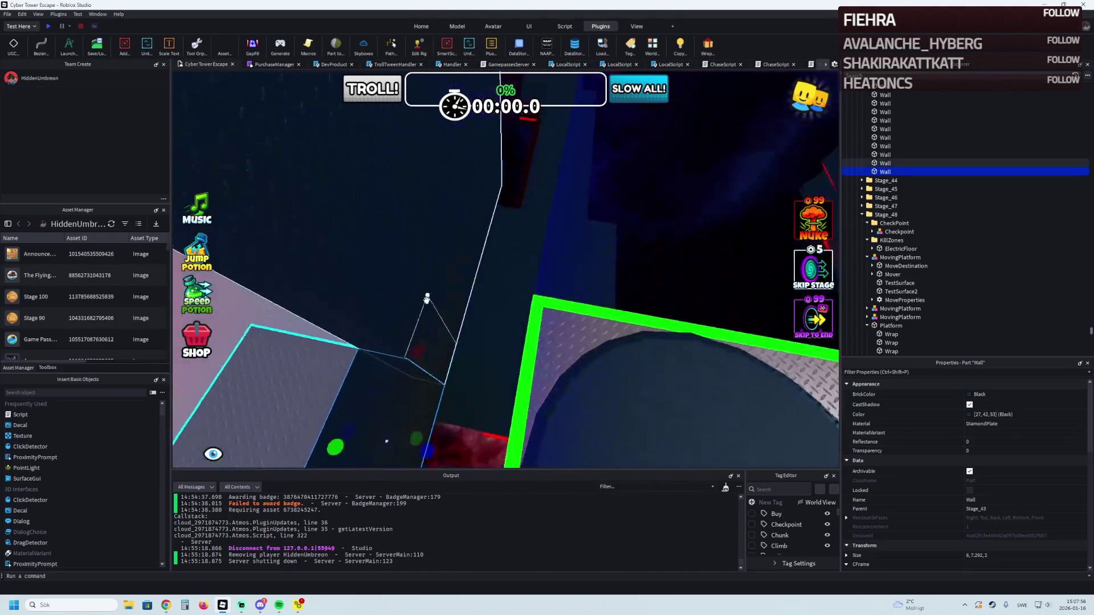
{"action": "scroll", "coordinate": [427, 297], "scroll_direction": "down", "scroll_amount": 5}
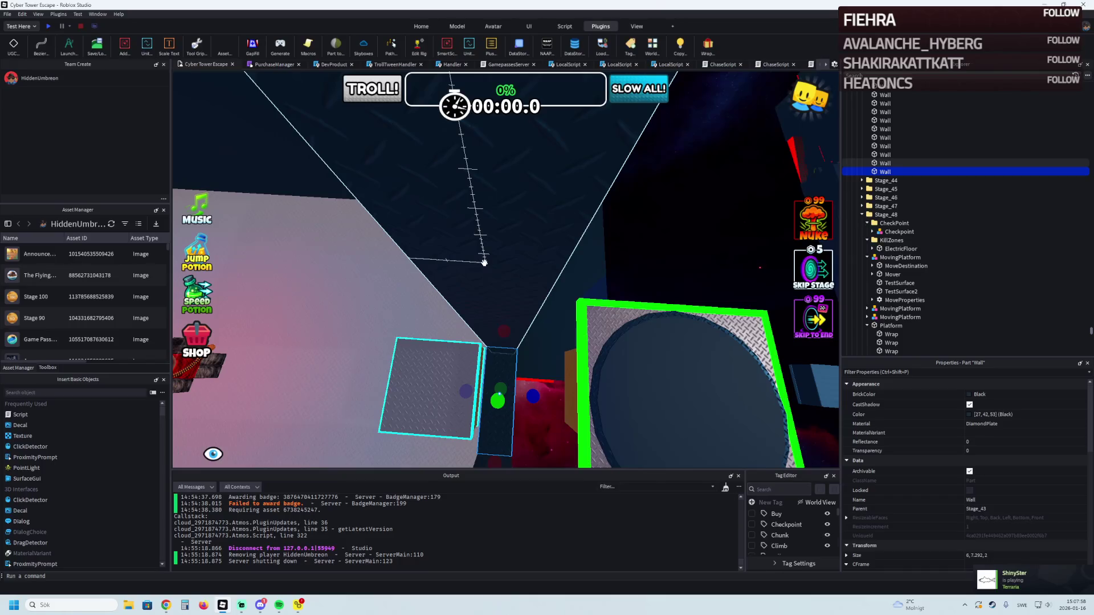
{"action": "scroll", "coordinate": [483, 263], "scroll_direction": "down", "scroll_amount": 2}
Step: Slide the Stage_50 Checkpoint to about x 597 and a Stage_49 model to x 610.2
{"action": "left_click", "coordinate": [618, 342]}
{"action": "mouse_move", "coordinate": [540, 376]}
{"action": "left_mouse_down"}
{"action": "mouse_move", "coordinate": [433, 382]}
{"action": "mouse_move", "coordinate": [485, 391]}
{"action": "left_mouse_up"}
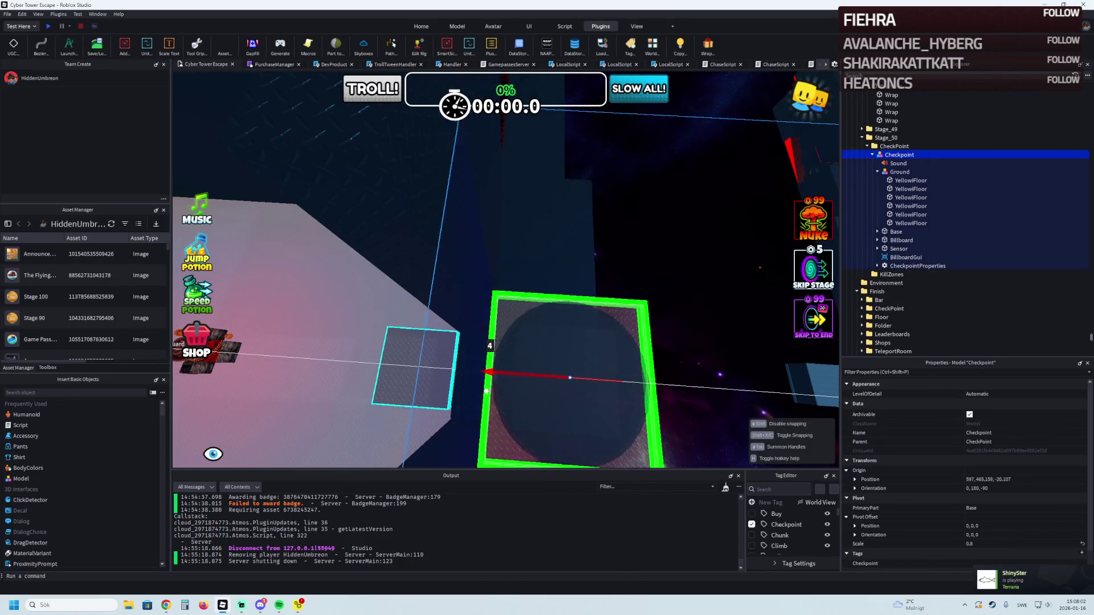
{"action": "scroll", "coordinate": [490, 364], "scroll_direction": "up", "scroll_amount": 3}
{"action": "left_click", "coordinate": [500, 354]}
{"action": "mouse_move", "coordinate": [521, 325]}
{"action": "left_mouse_down"}
{"action": "mouse_move", "coordinate": [506, 302]}
{"action": "mouse_move", "coordinate": [506, 329]}
{"action": "mouse_move", "coordinate": [488, 310]}
{"action": "left_mouse_up"}
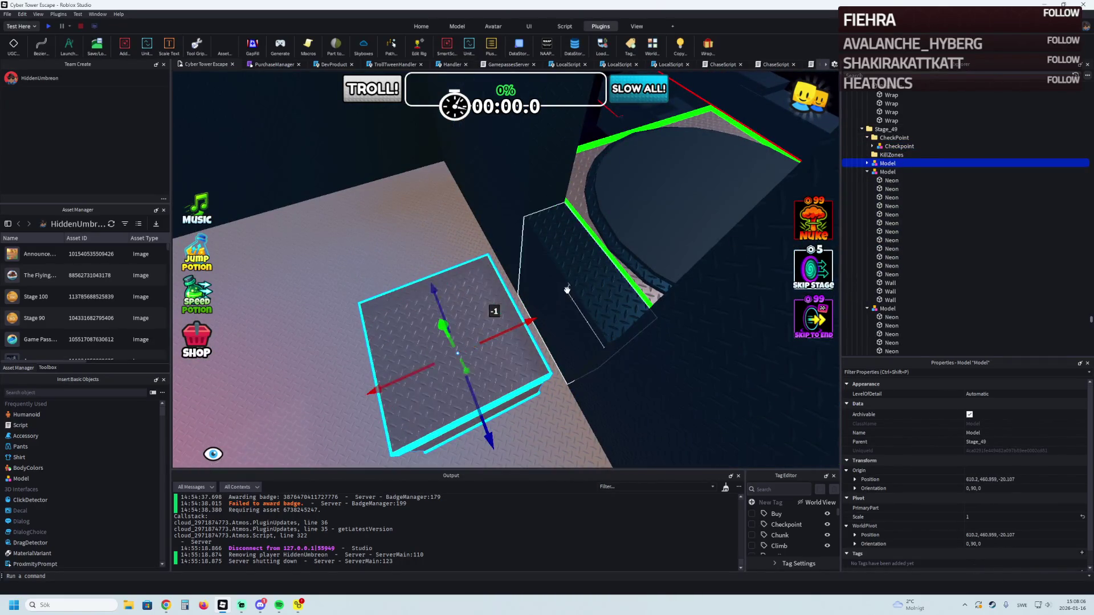
{"action": "left_click", "coordinate": [501, 307]}
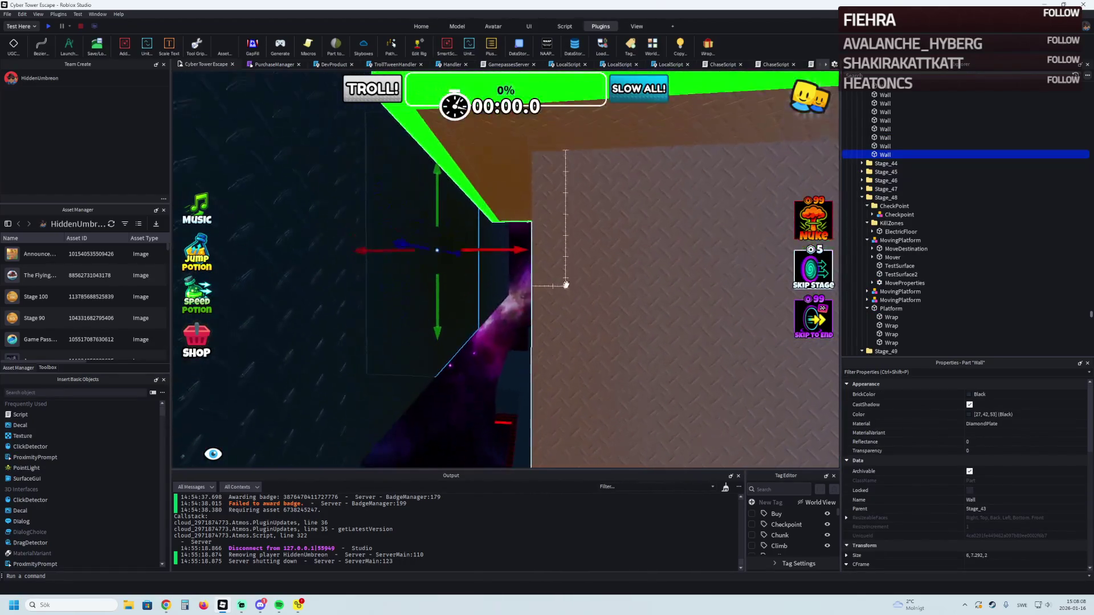
Step: Orbit and fly the camera along the corridor until the Flying Game Pass tower is in view
{"action": "right_click", "coordinate": [518, 230]}
{"action": "right_click", "coordinate": [518, 231]}
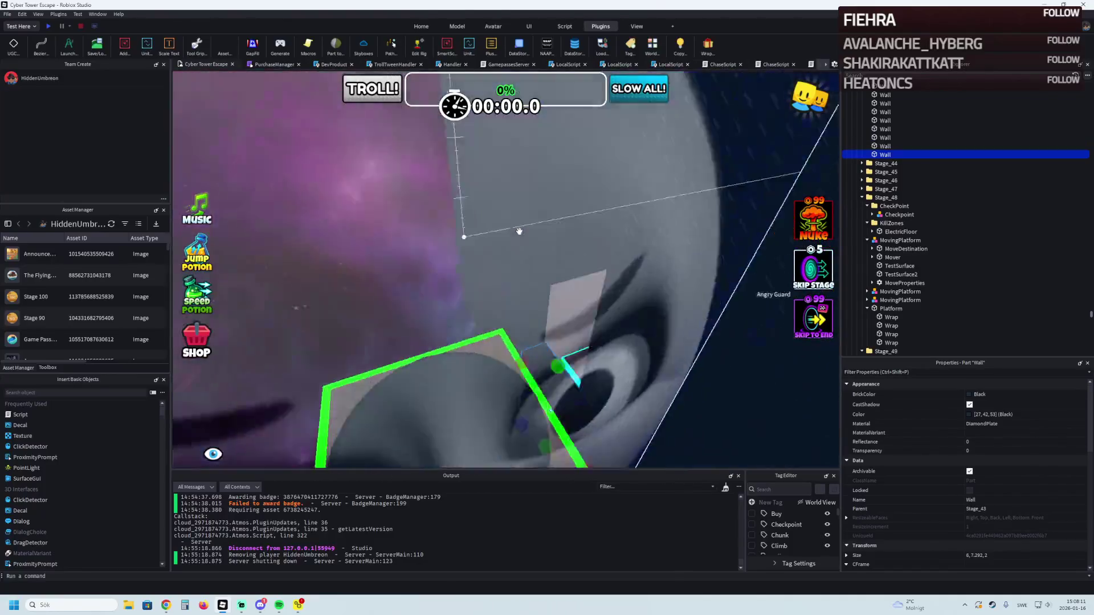
{"action": "right_click", "coordinate": [518, 231]}
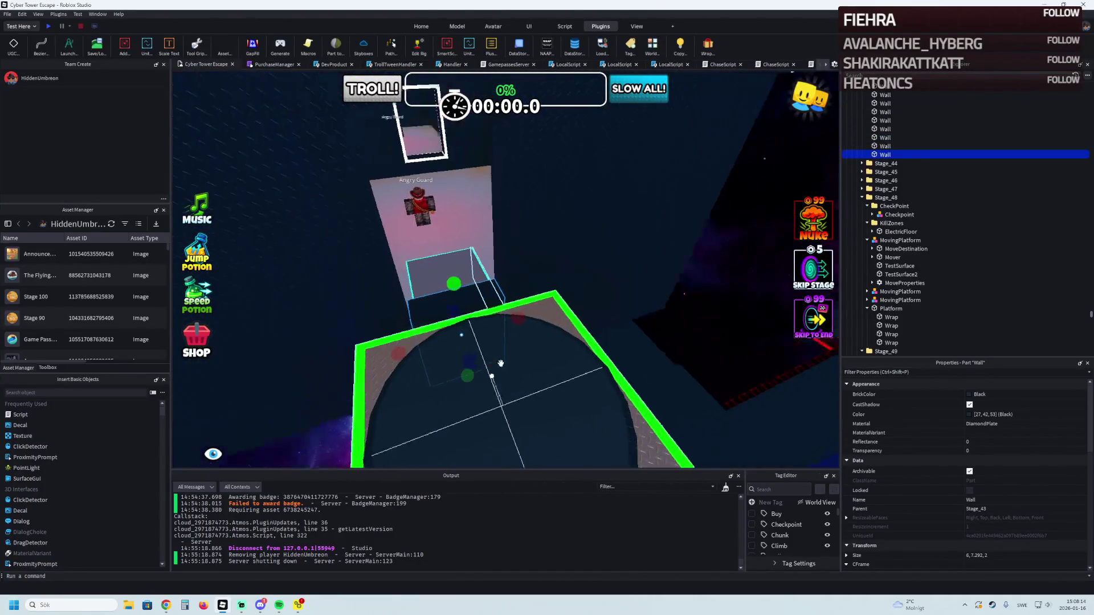
{"action": "right_click", "coordinate": [447, 333]}
{"action": "scroll", "coordinate": [489, 359], "scroll_direction": "down", "scroll_amount": 10}
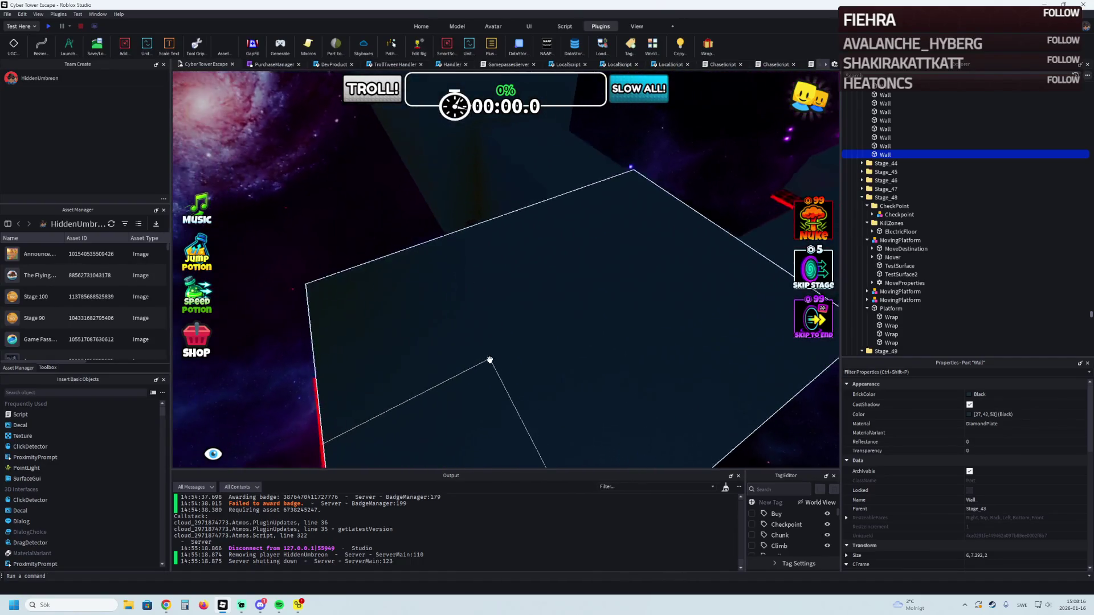
{"action": "right_click", "coordinate": [488, 359]}
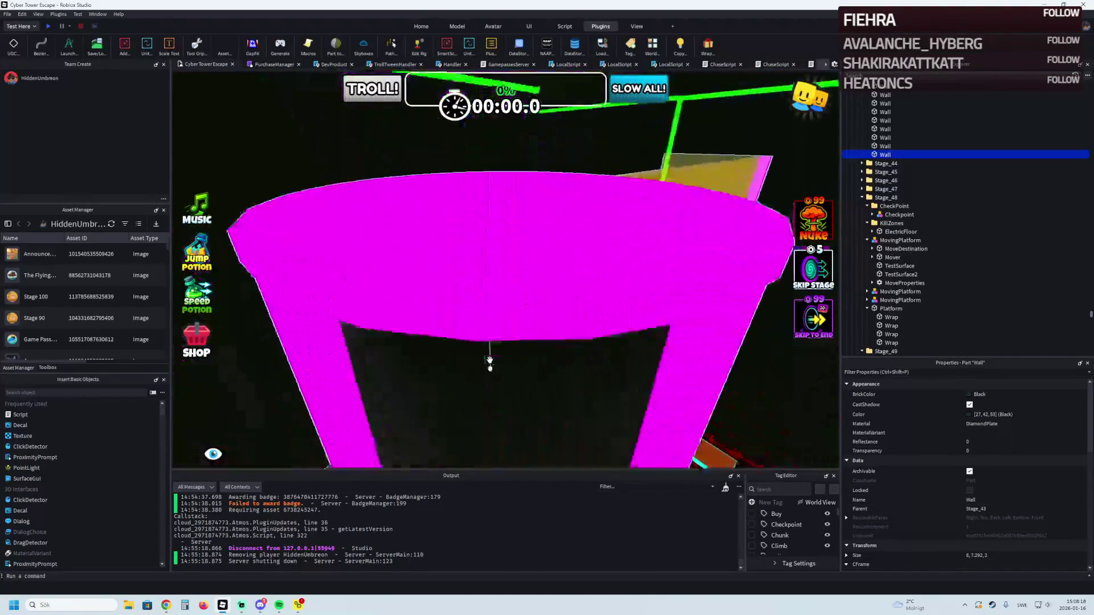
{"action": "scroll", "coordinate": [489, 360], "scroll_direction": "up", "scroll_amount": 10}
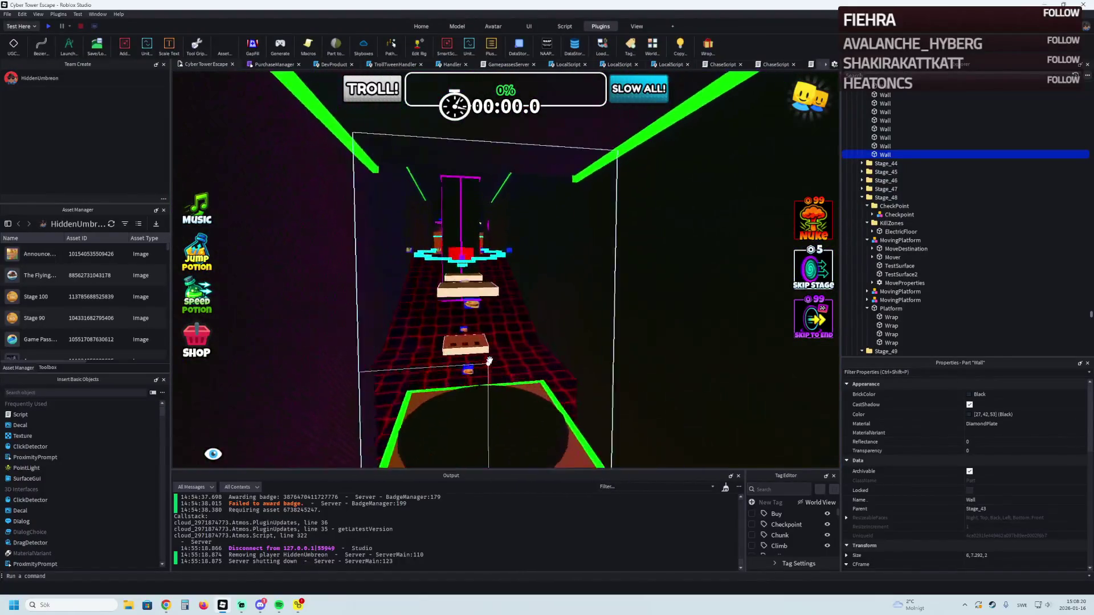
{"action": "scroll", "coordinate": [480, 281], "scroll_direction": "up", "scroll_amount": 10}
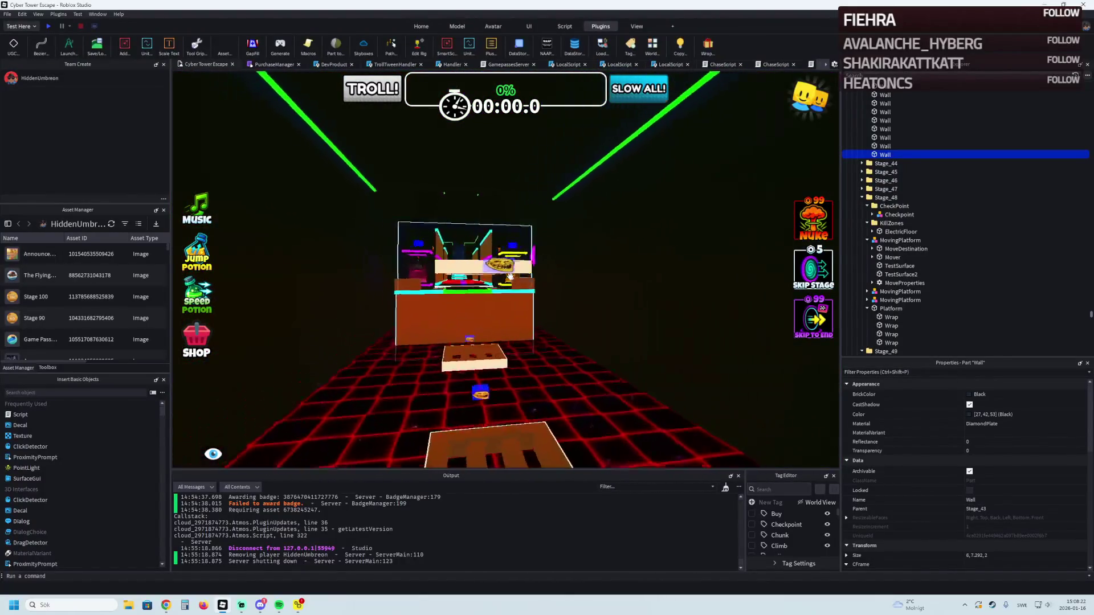
{"action": "right_click", "coordinate": [518, 284]}
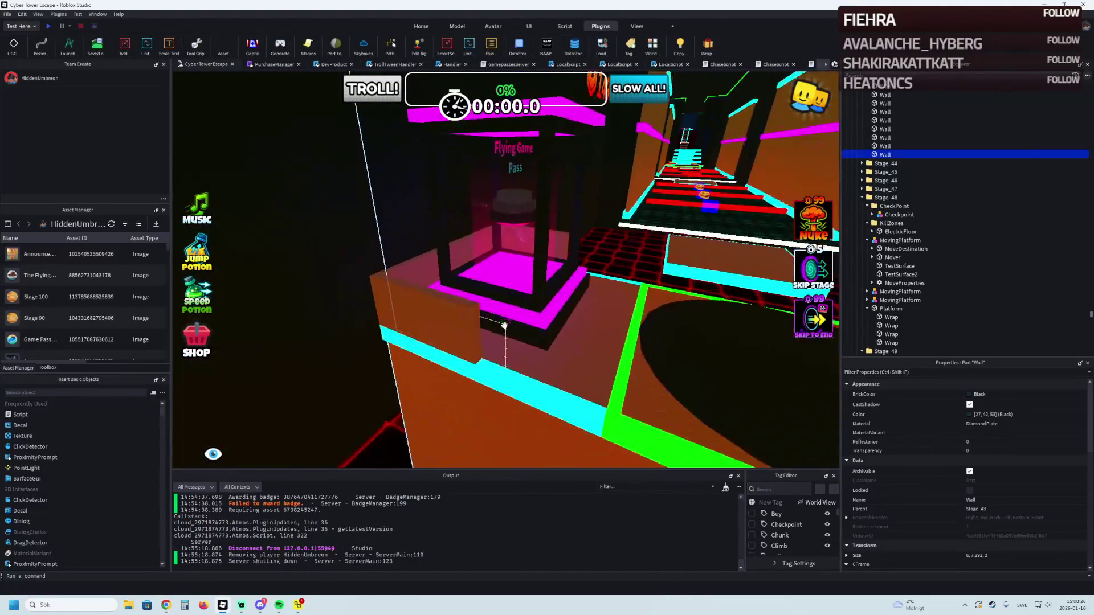
Step: Duplicate Stage_38's ShopPlatformFlying and raise the copy to about 596.2, 470.7, -32.7
{"action": "left_click", "coordinate": [498, 303]}
{"action": "left_click", "coordinate": [872, 154]}
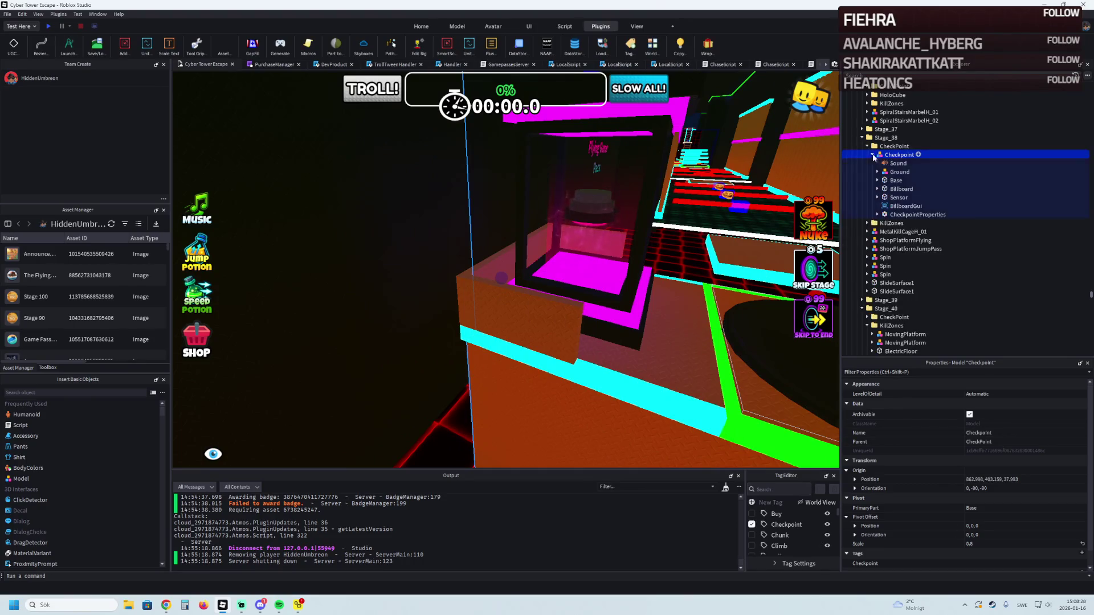
{"action": "left_click", "coordinate": [872, 155]}
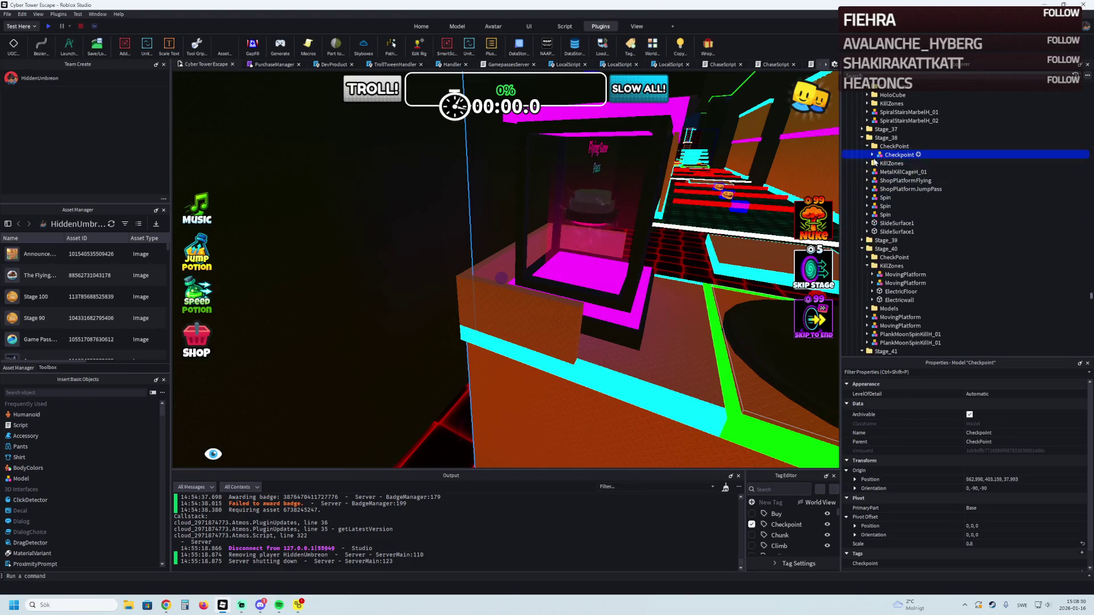
{"action": "left_click", "coordinate": [905, 180]}
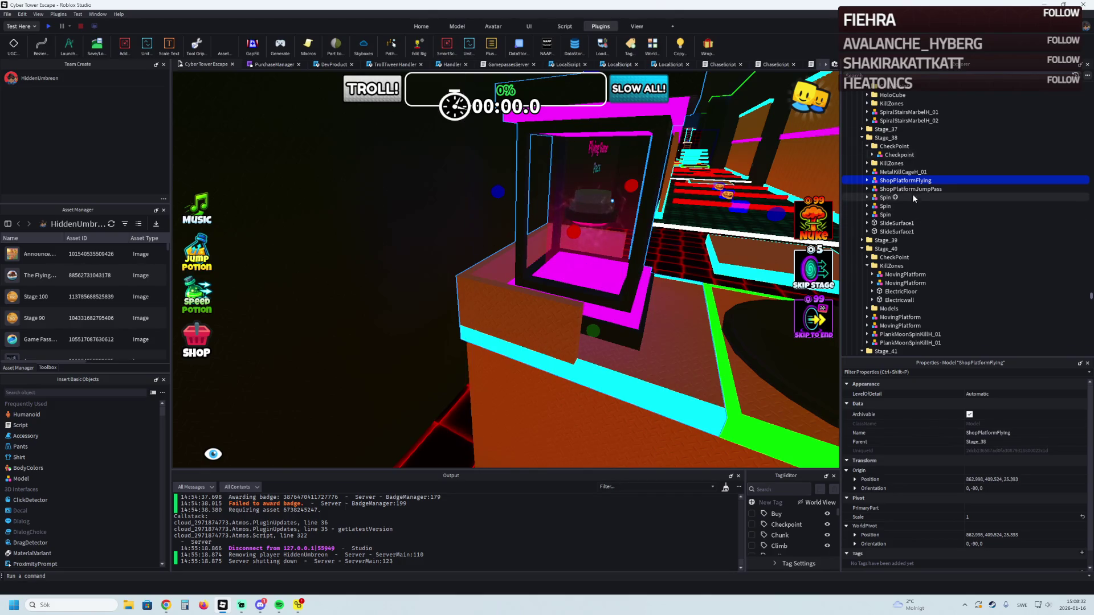
{"action": "key", "text": "ctrl+d"}
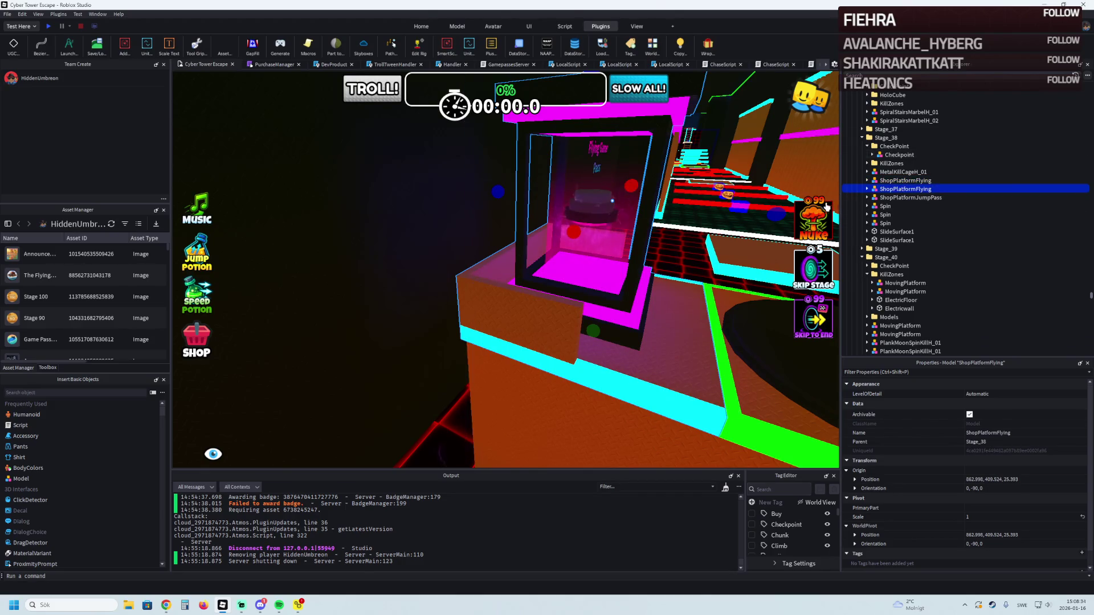
{"action": "mouse_move", "coordinate": [605, 255]}
{"action": "left_mouse_down"}
{"action": "mouse_move", "coordinate": [642, 239]}
{"action": "mouse_move", "coordinate": [670, 192]}
{"action": "mouse_move", "coordinate": [525, 183]}
{"action": "mouse_move", "coordinate": [586, 232]}
{"action": "mouse_move", "coordinate": [659, 232]}
{"action": "mouse_move", "coordinate": [599, 236]}
{"action": "mouse_move", "coordinate": [590, 191]}
{"action": "mouse_move", "coordinate": [683, 391]}
{"action": "mouse_move", "coordinate": [532, 317]}
{"action": "mouse_move", "coordinate": [564, 227]}
{"action": "mouse_move", "coordinate": [592, 246]}
{"action": "left_mouse_up"}
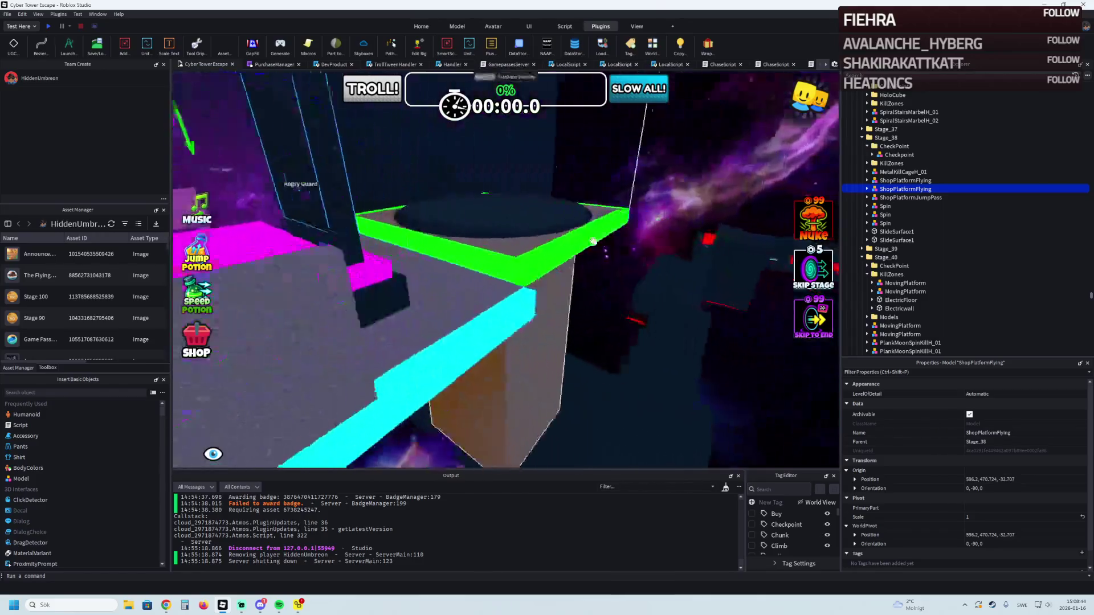
Step: Put the copied ShopPlatformFlying in Stage_50's CheckPoint, nudge it beside the green platform, and focus it
{"action": "left_click", "coordinate": [899, 155], "text": "ctrl"}
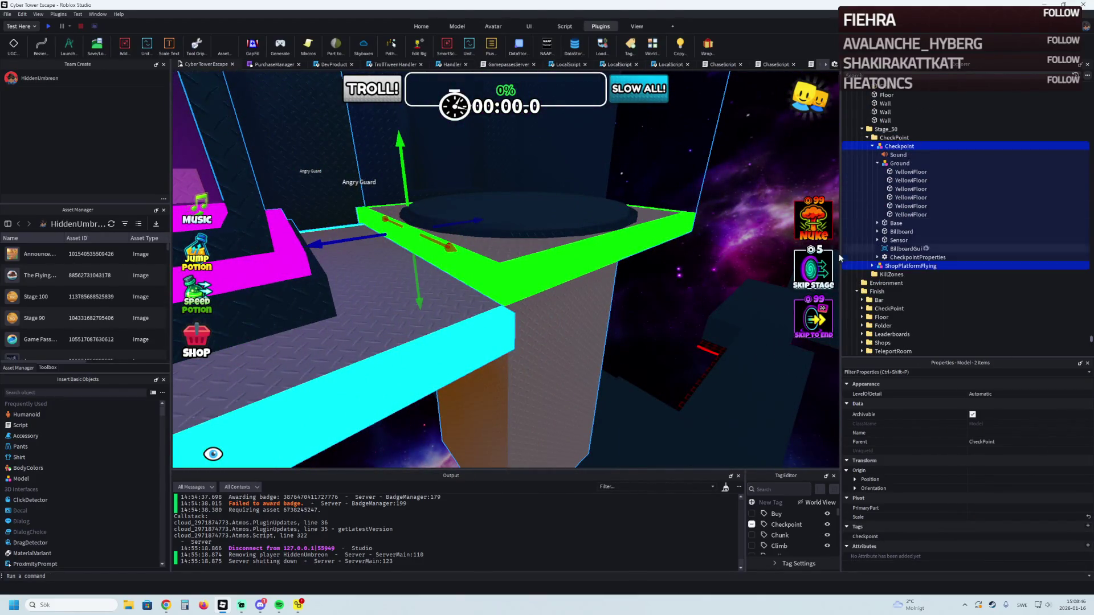
{"action": "left_click", "coordinate": [503, 328]}
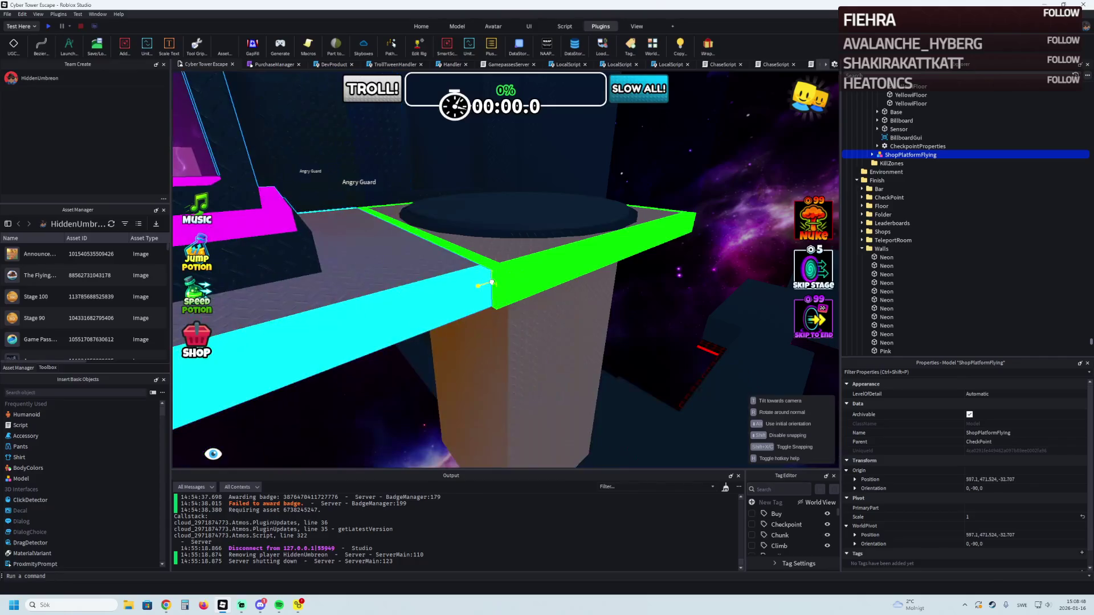
{"action": "left_click", "coordinate": [492, 281]}
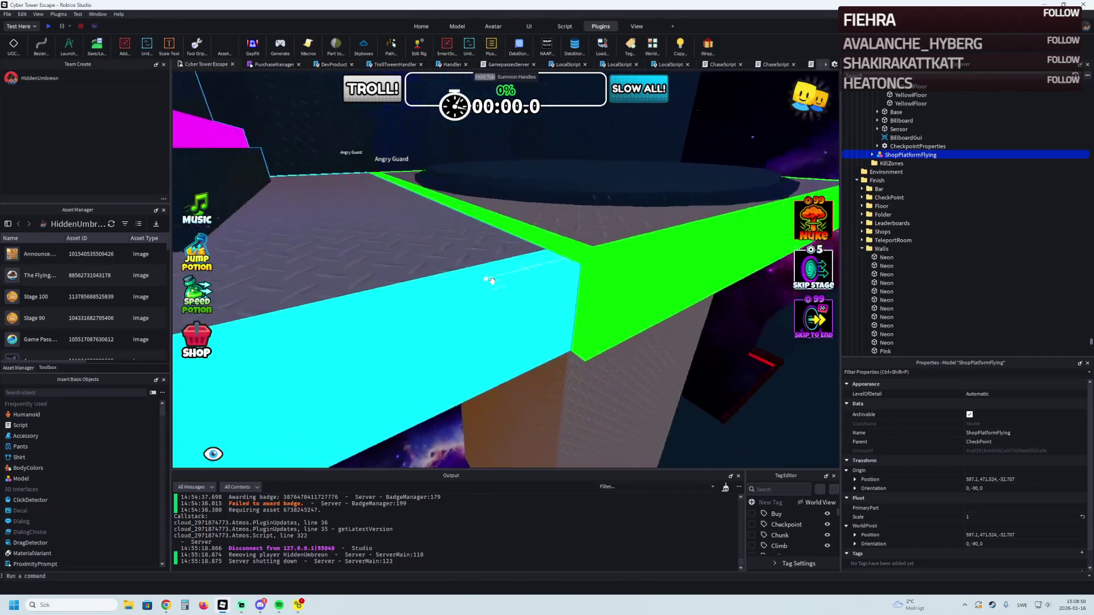
{"action": "left_click_drag", "start_coordinate": [549, 268], "coordinate": [556, 267]}
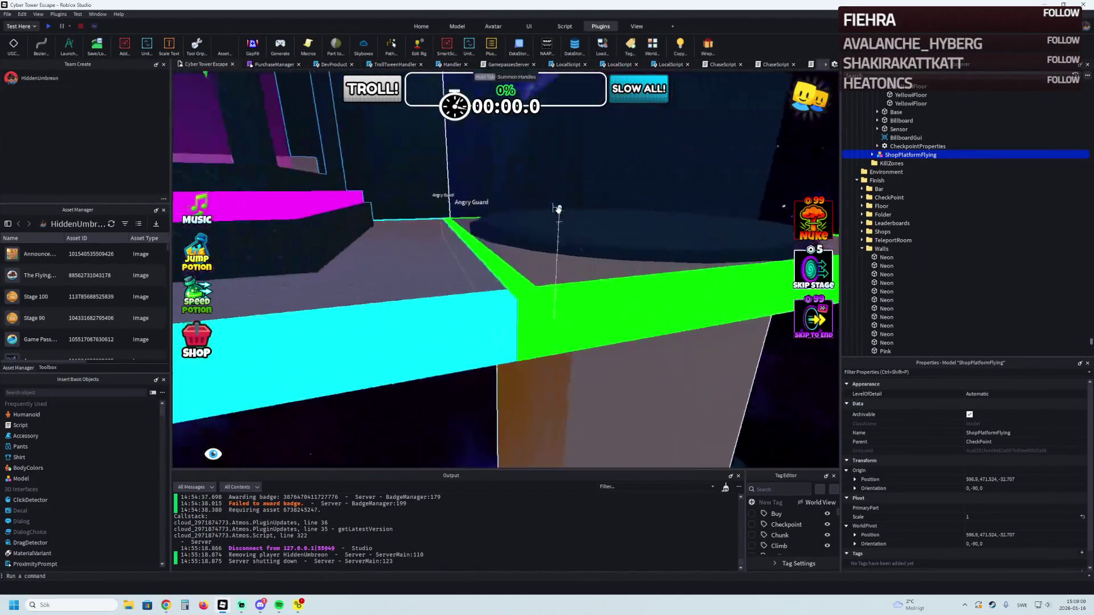
{"action": "key", "text": "f"}
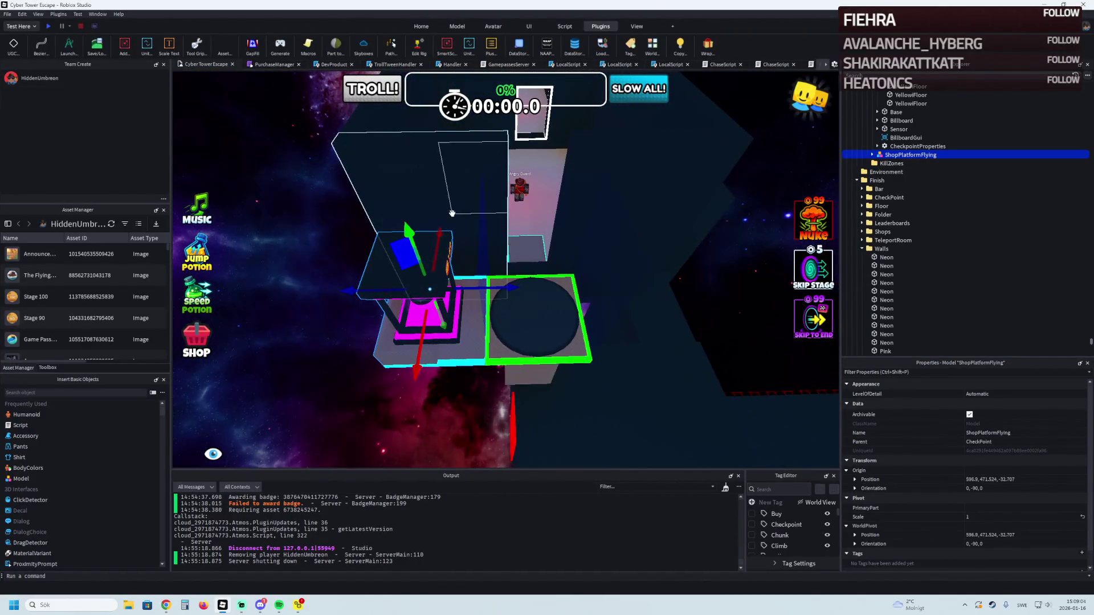
{"action": "scroll", "coordinate": [552, 211], "scroll_direction": "up", "scroll_amount": 5}
{"action": "scroll", "coordinate": [451, 213], "scroll_direction": "down", "scroll_amount": 5}
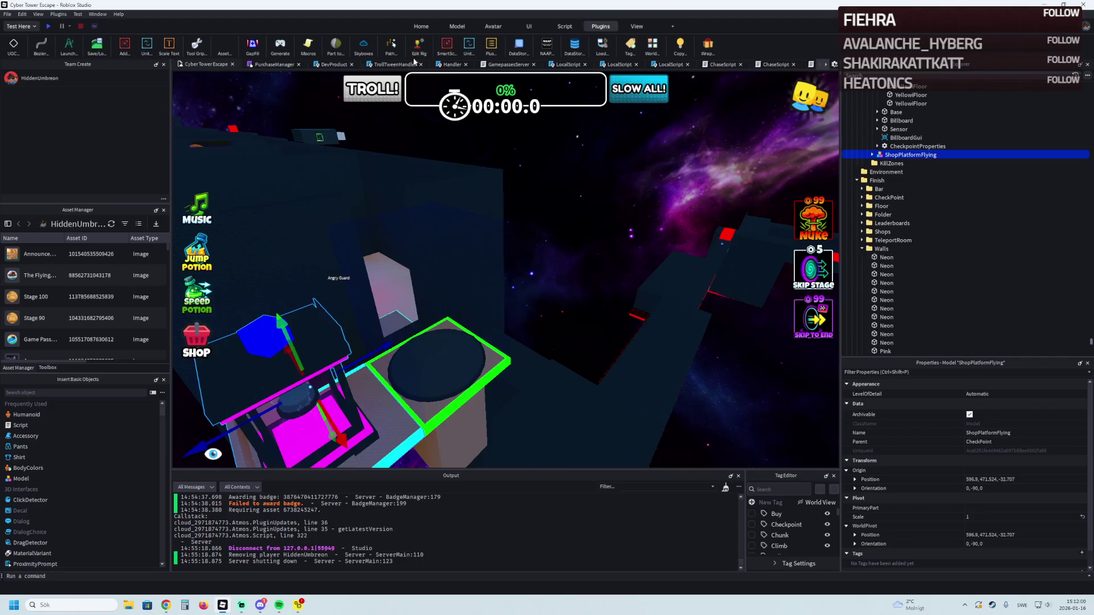
{"action": "key", "text": "alt+Tab"}
{"action": "key", "text": "alt+Tab"}
{"action": "key", "text": "alt+Tab"}
{"action": "key", "text": "alt+Tab"}
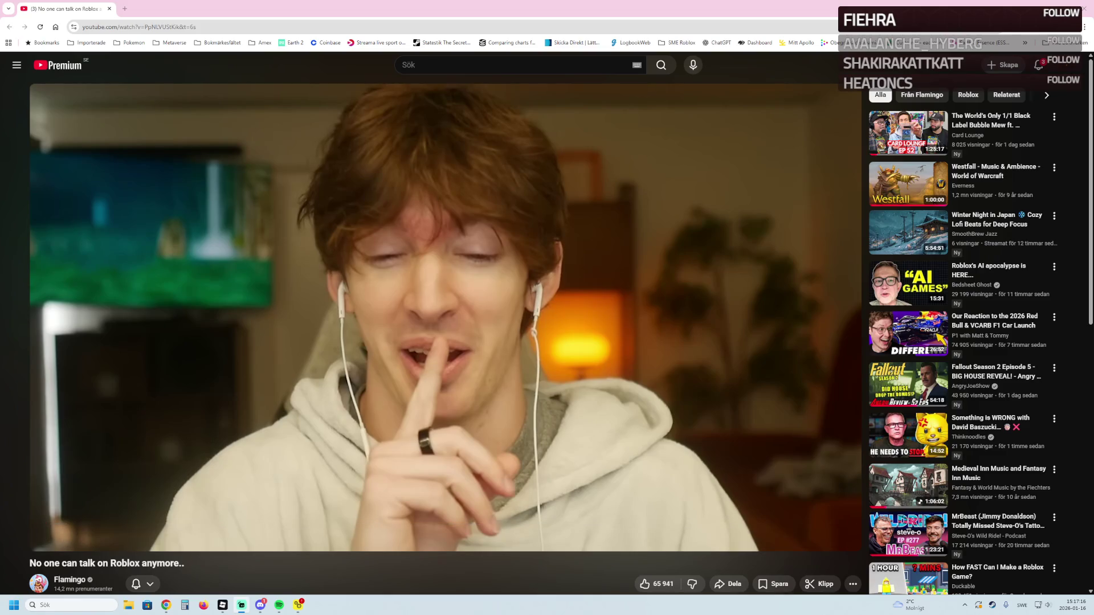
Step: Resume the paused video and change its playback quality
{"action": "left_click", "coordinate": [320, 305]}
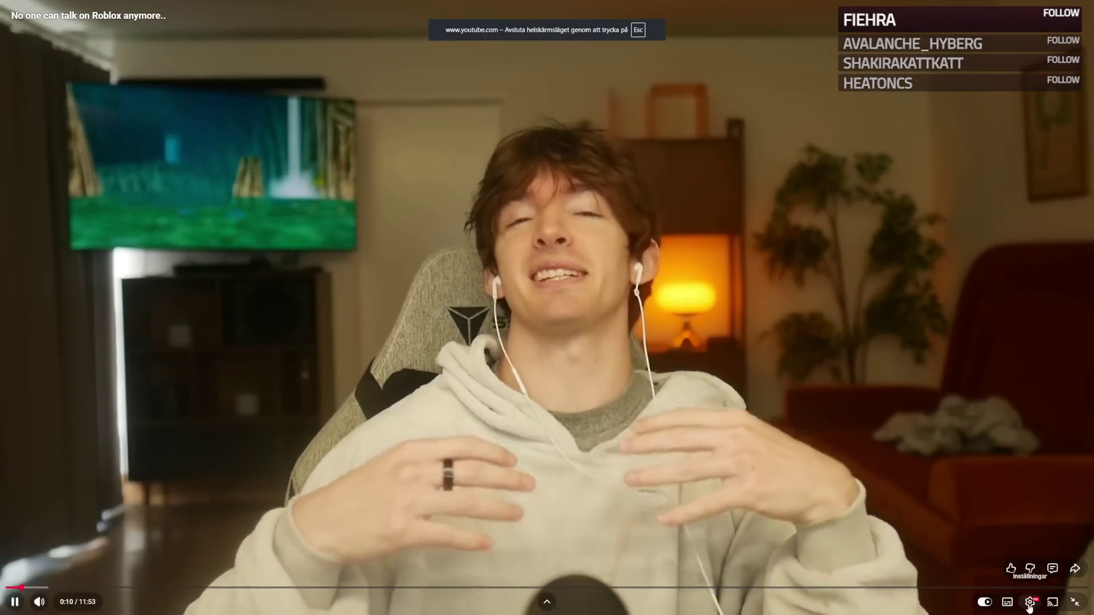
{"action": "left_click", "coordinate": [1029, 602]}
{"action": "left_click", "coordinate": [1019, 566]}
{"action": "left_click", "coordinate": [1016, 447]}
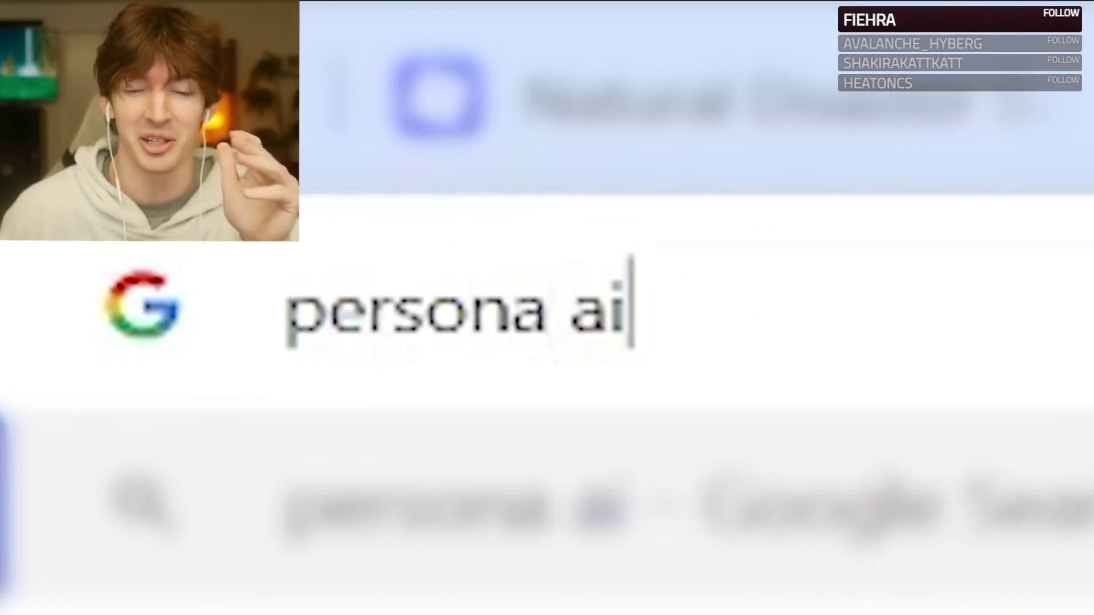
Step: Highlight the AI Overview passage on class-action suits over Illinois biometric privacy violations
{"action": "type", "text": "la"}
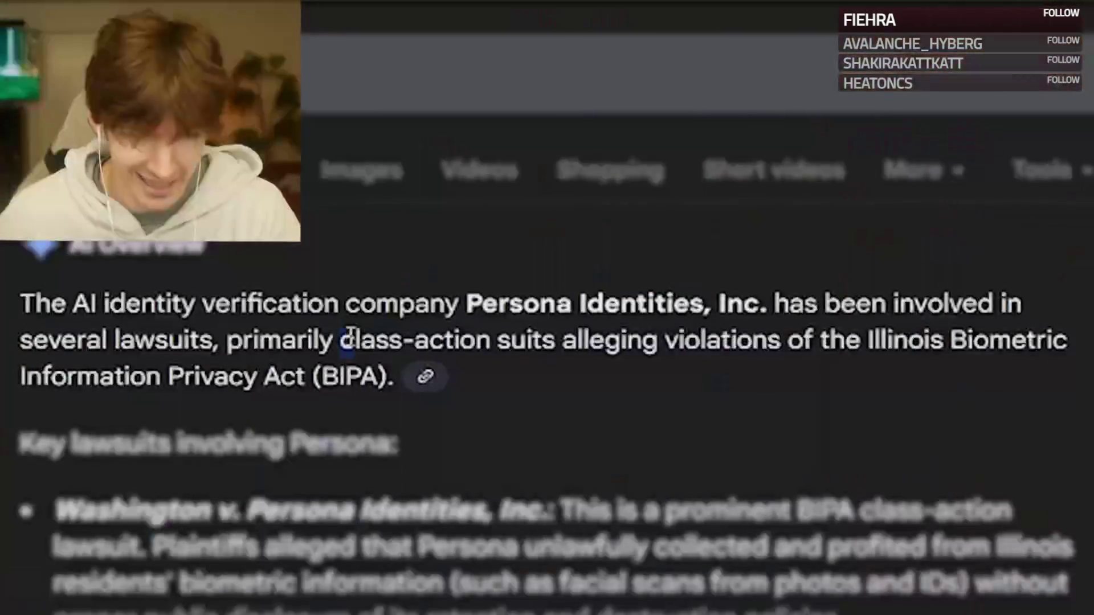
{"action": "left_click_drag", "start_coordinate": [351, 335], "coordinate": [634, 333]}
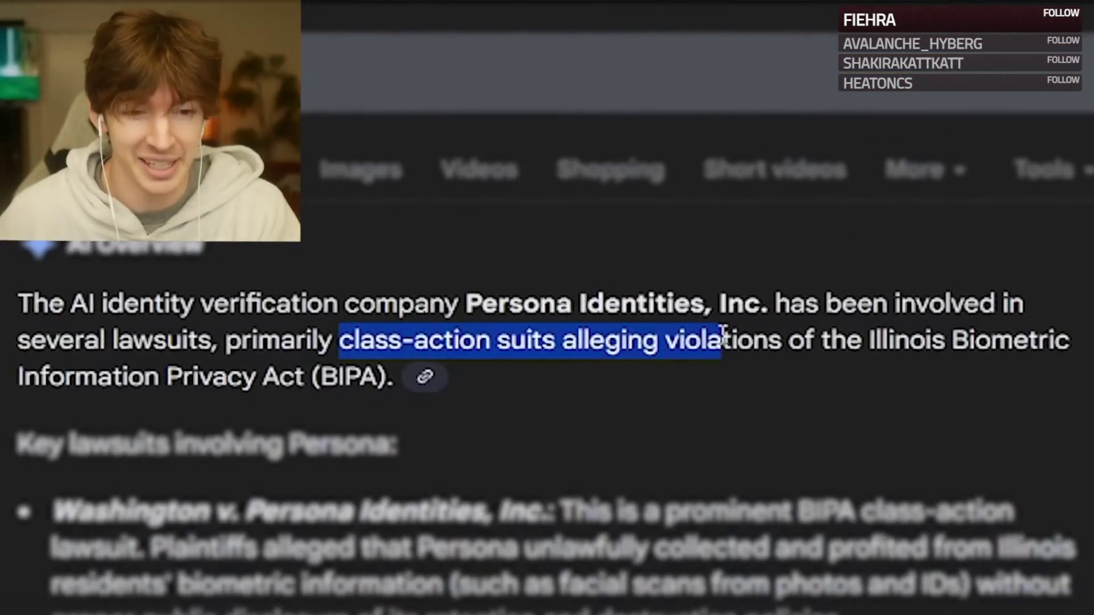
{"action": "mouse_move", "coordinate": [856, 341]}
{"action": "left_mouse_down"}
{"action": "mouse_move", "coordinate": [474, 398]}
{"action": "mouse_move", "coordinate": [166, 378]}
{"action": "mouse_move", "coordinate": [276, 378]}
{"action": "left_mouse_up"}
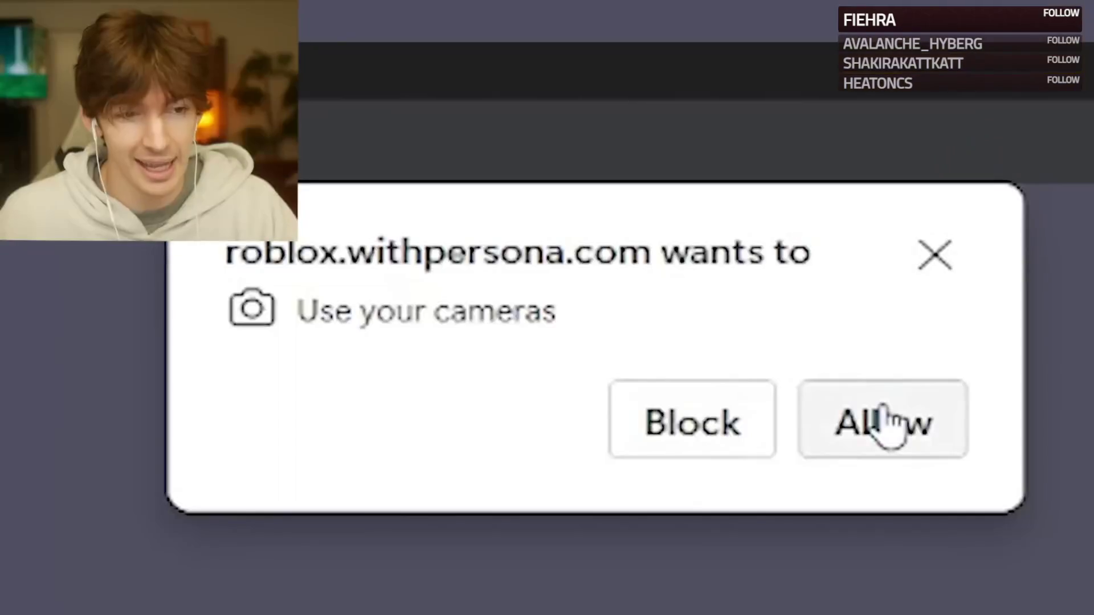
Step: Allow camera access, retry with another photo, and highlight the age-check failure heading
{"action": "left_click", "coordinate": [887, 422]}
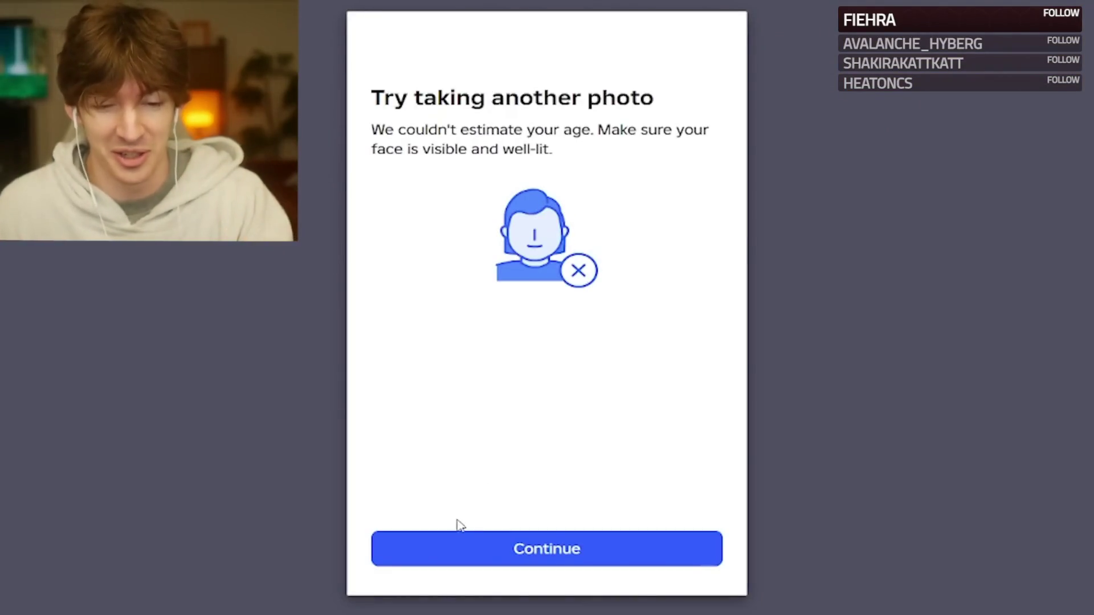
{"action": "left_click", "coordinate": [460, 538]}
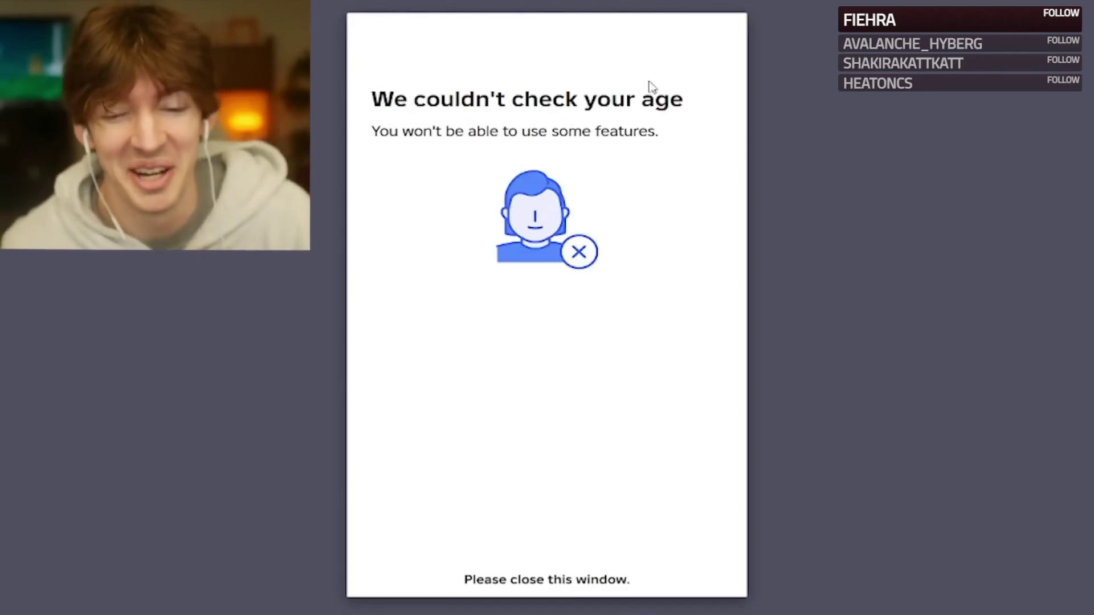
{"action": "left_click_drag", "start_coordinate": [490, 100], "coordinate": [542, 107]}
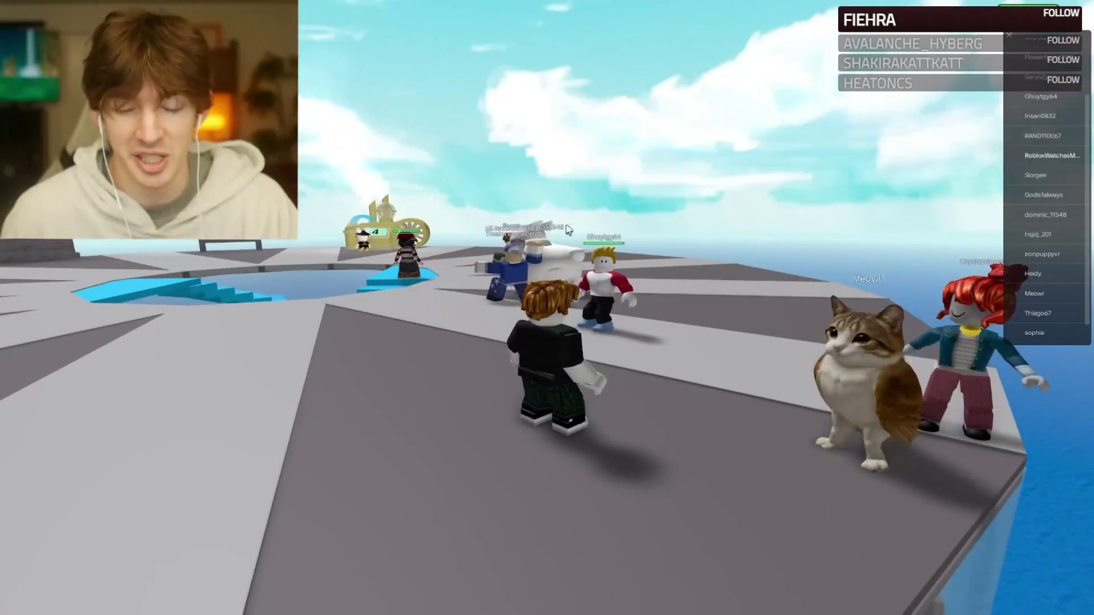
Step: Walk the Roblox avatar forward toward the platform edge
{"action": "key", "text": "w"}
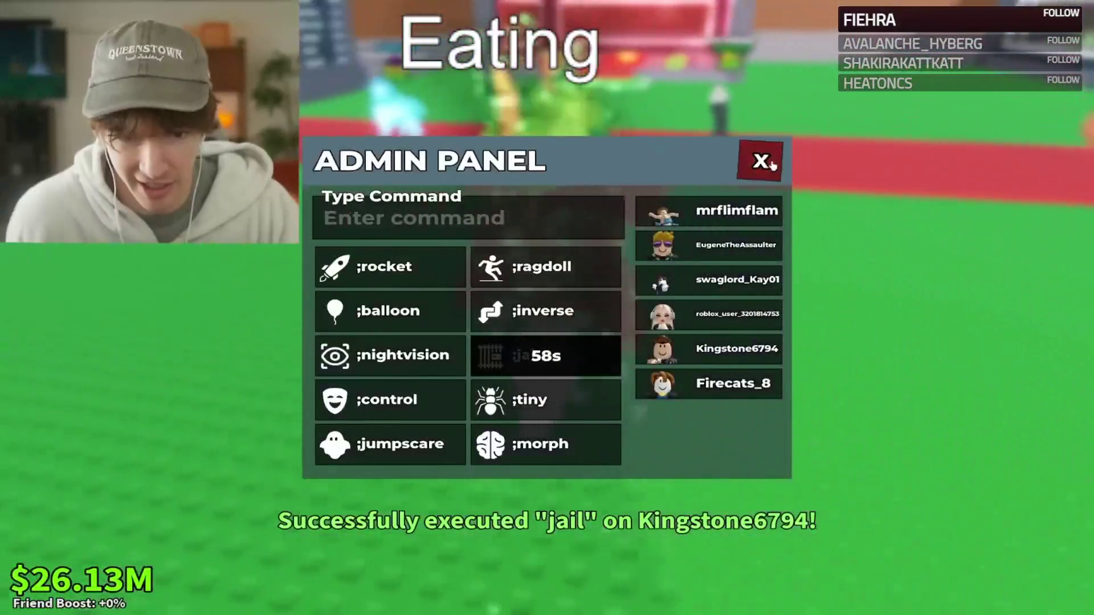
Step: Close the Admin Panel after jailing the player
{"action": "left_click", "coordinate": [771, 164]}
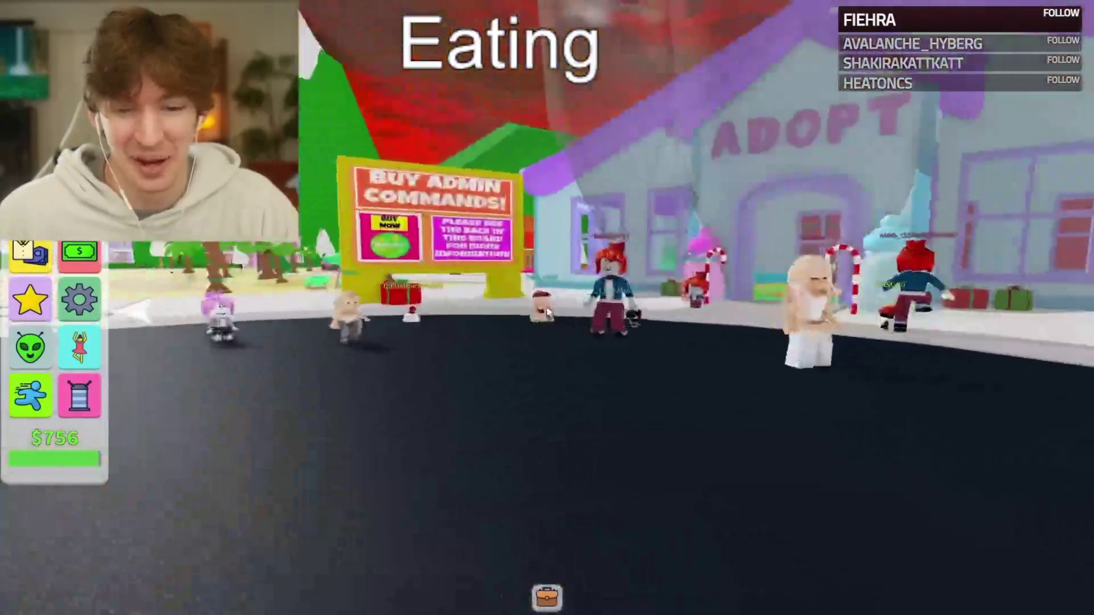
Step: Walk the character with W and S from the water, up the beach and onto the street
{"action": "key", "text": "w"}
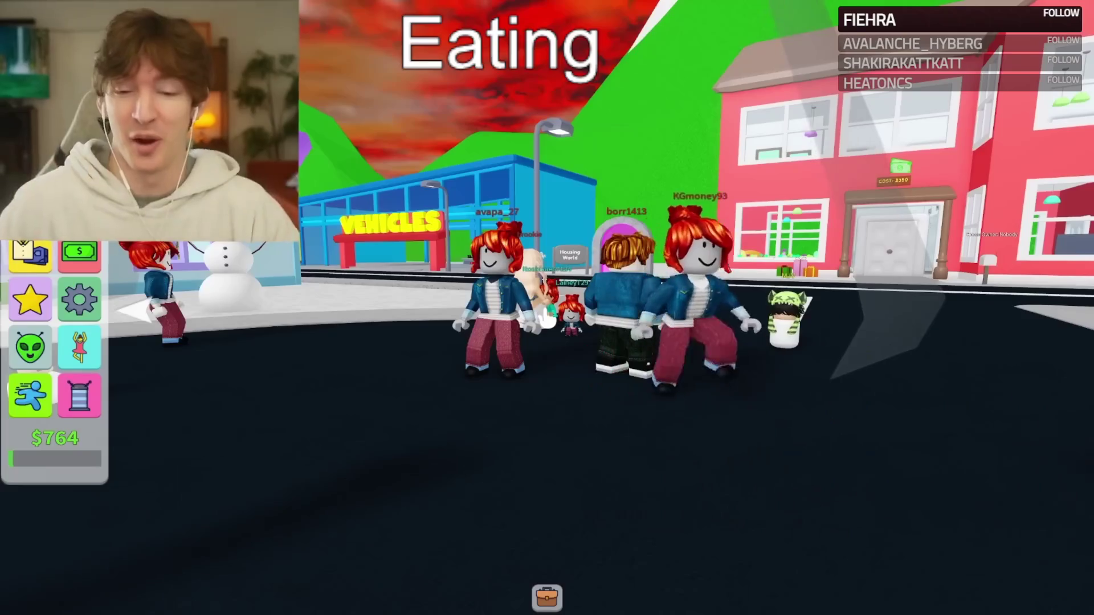
{"action": "key", "text": "s"}
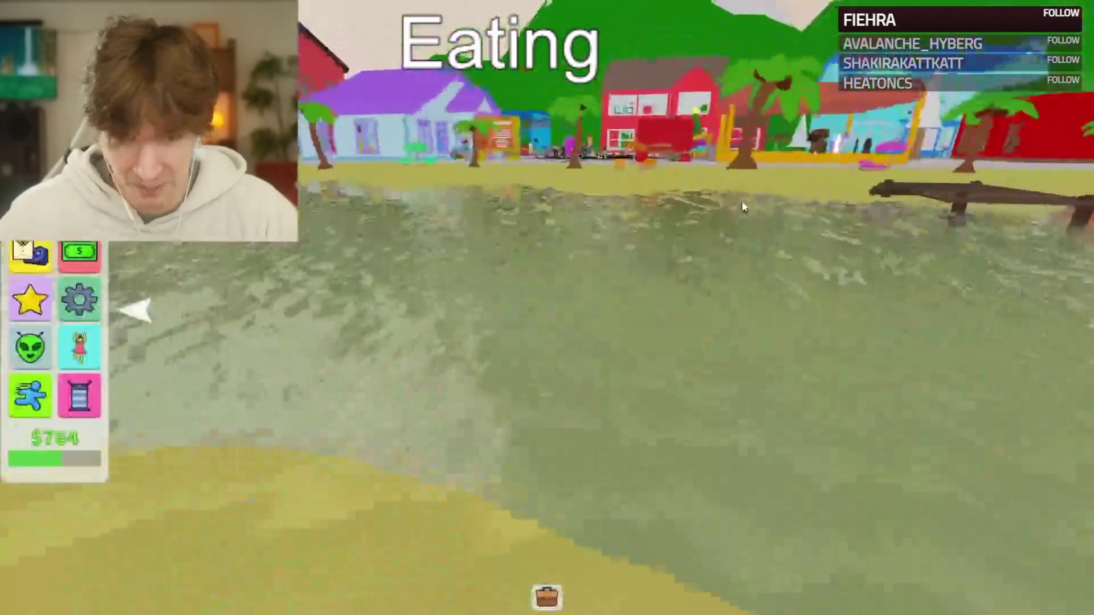
{"action": "key", "text": "w"}
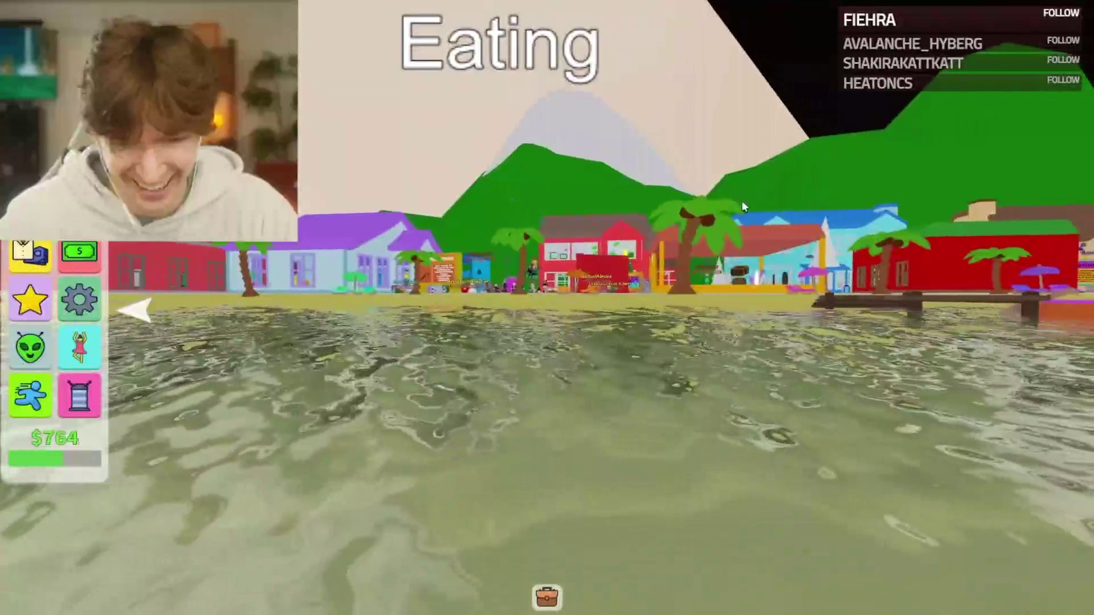
{"action": "key", "text": "w"}
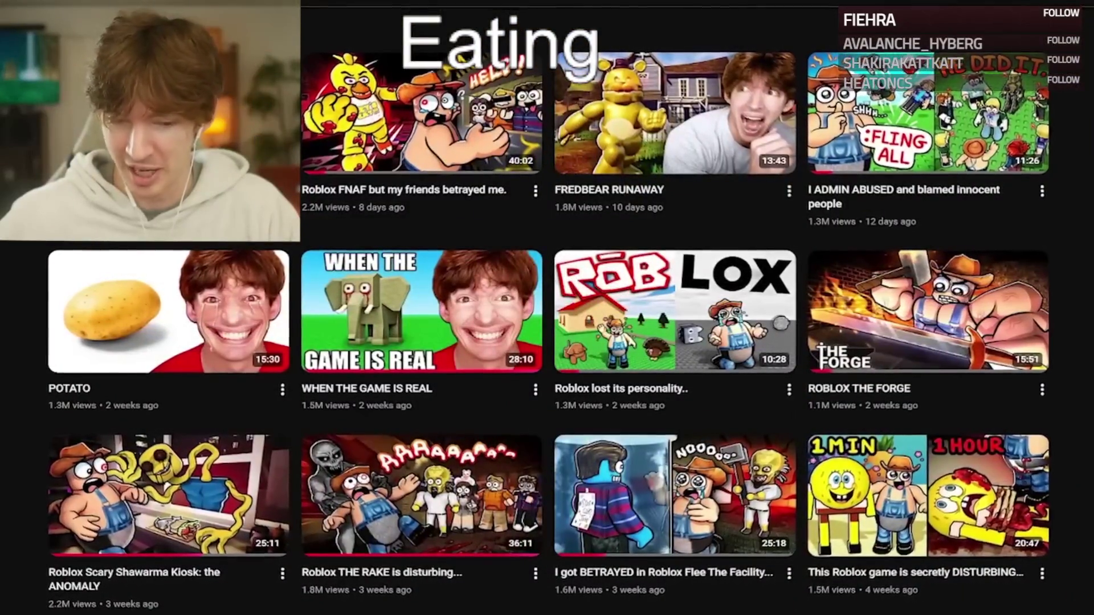
Step: Pick the 'ugly scp tato' video from the channel's video grid
{"action": "mouse_move", "coordinate": [84, 258]}
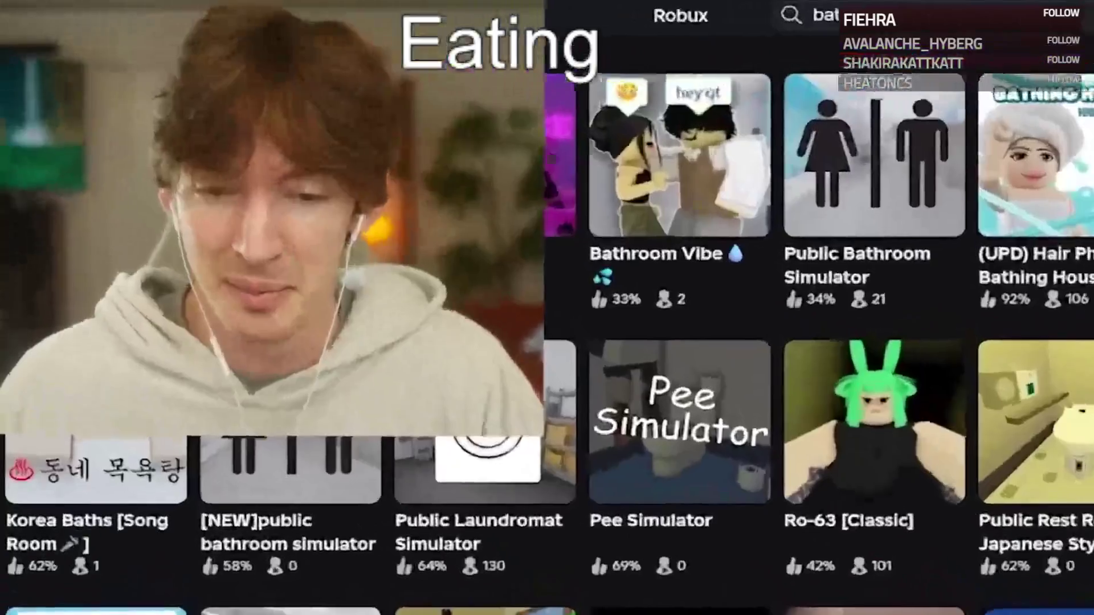
Step: Replace the 'bathroom' experience search with 'condo'
{"action": "type", "text": "condo"}
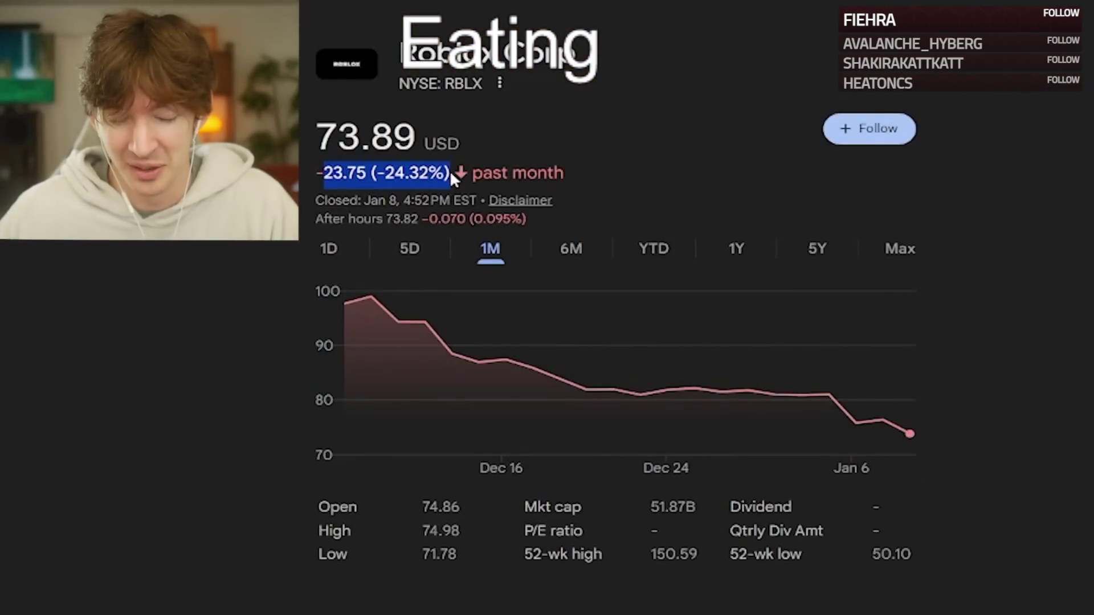
Step: Highlight the RBLX price and past-month change: 73.89 USD, down 23.75 (-24.32%)
{"action": "left_click_drag", "start_coordinate": [450, 174], "coordinate": [541, 188]}
{"action": "mouse_move", "coordinate": [310, 120]}
{"action": "left_mouse_down"}
{"action": "mouse_move", "coordinate": [450, 171]}
{"action": "mouse_move", "coordinate": [564, 171]}
{"action": "mouse_move", "coordinate": [461, 137]}
{"action": "mouse_move", "coordinate": [554, 158]}
{"action": "left_mouse_up"}
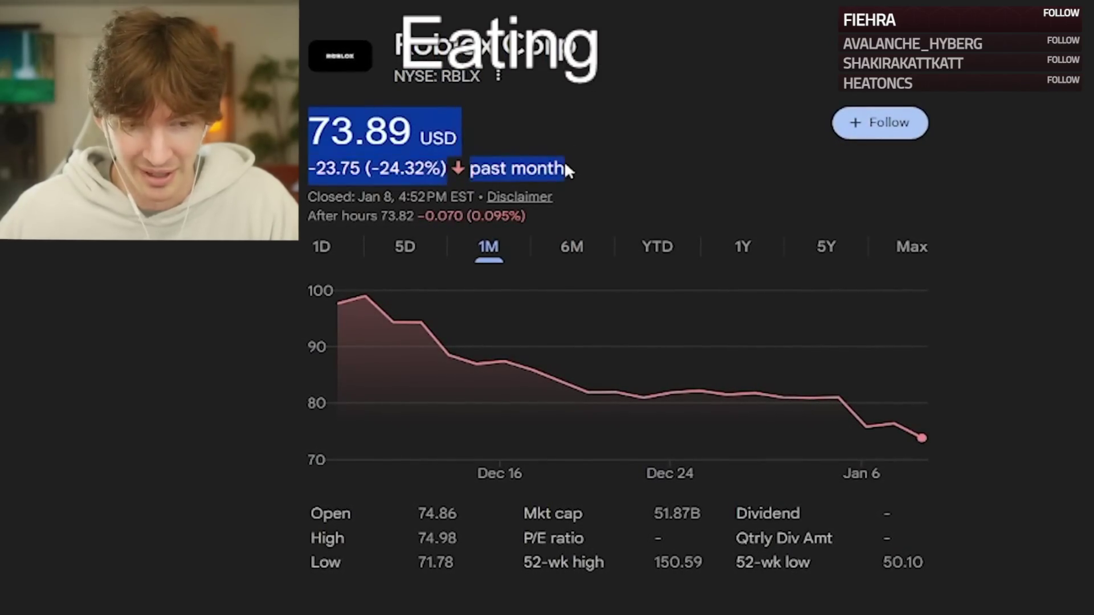
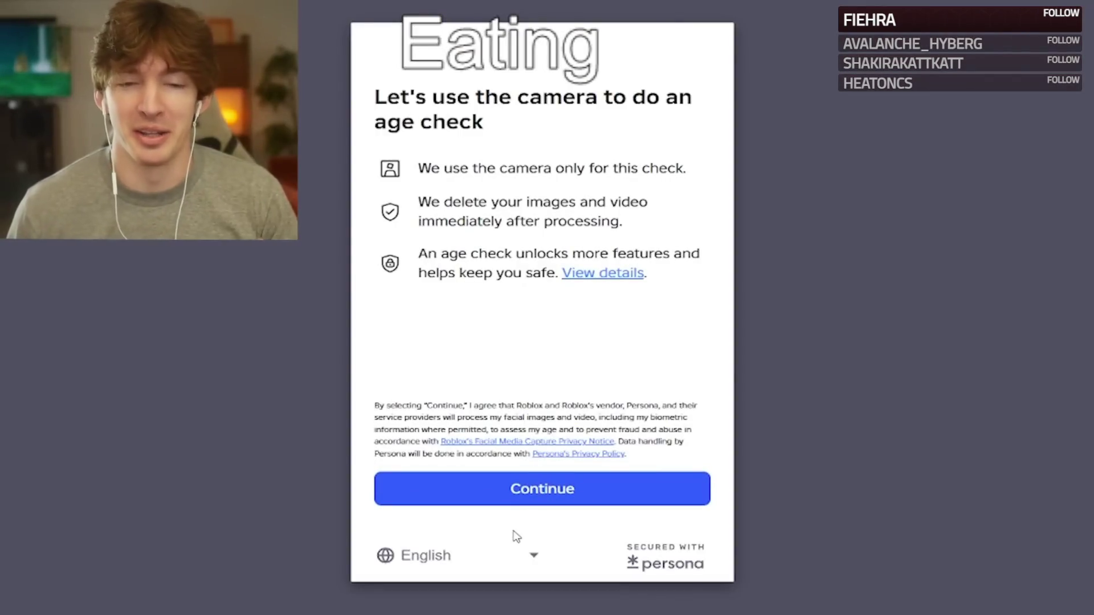
Step: Continue past the age-check notice and start the camera for the Persona face scan
{"action": "left_click", "coordinate": [542, 501]}
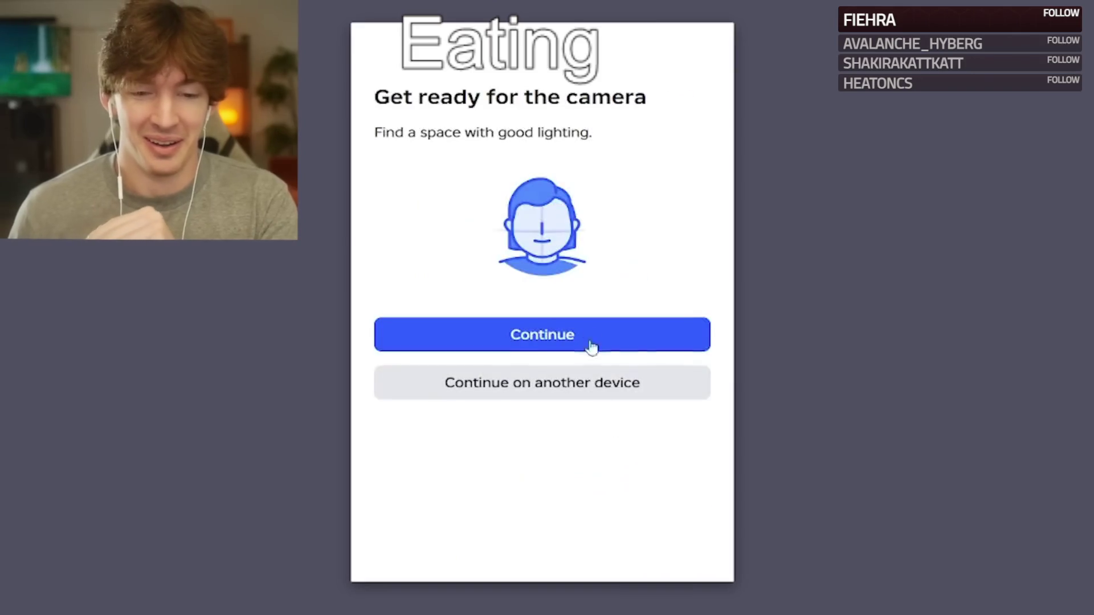
{"action": "left_click", "coordinate": [576, 336]}
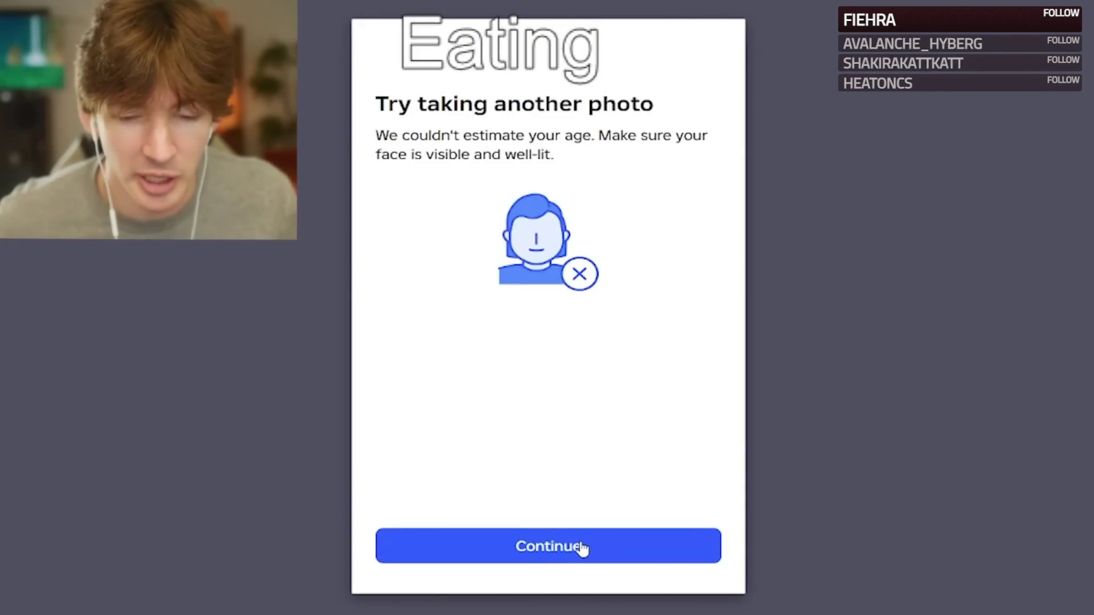
Step: Retry the face photo from the 'Try taking another photo' screen
{"action": "left_click", "coordinate": [581, 548]}
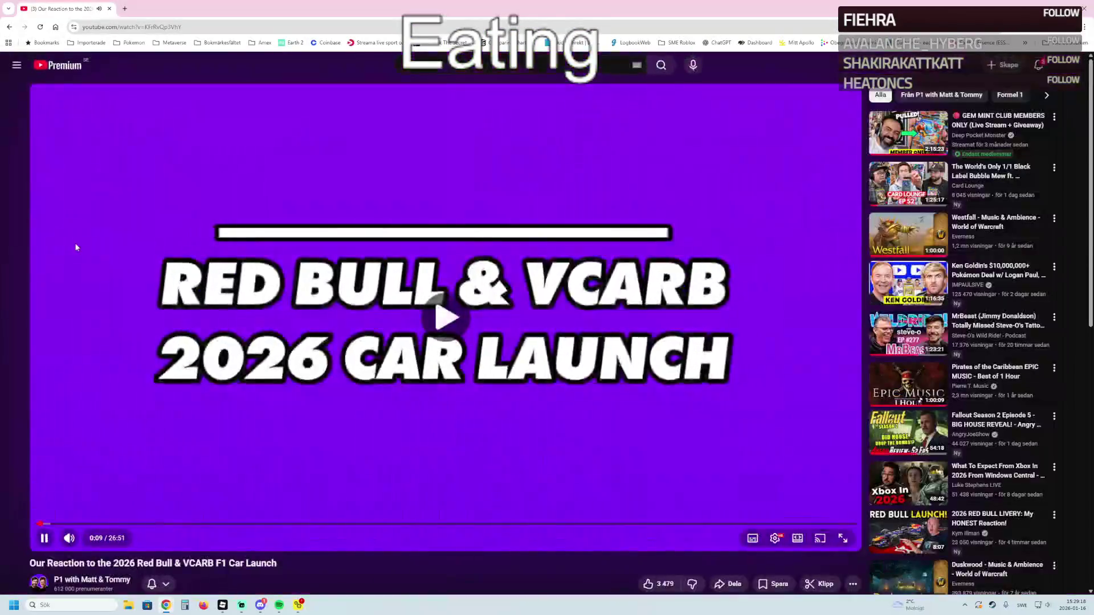
Step: Pause the Red Bull & VCARB F1 launch reaction video at 0:09
{"action": "left_click", "coordinate": [132, 251]}
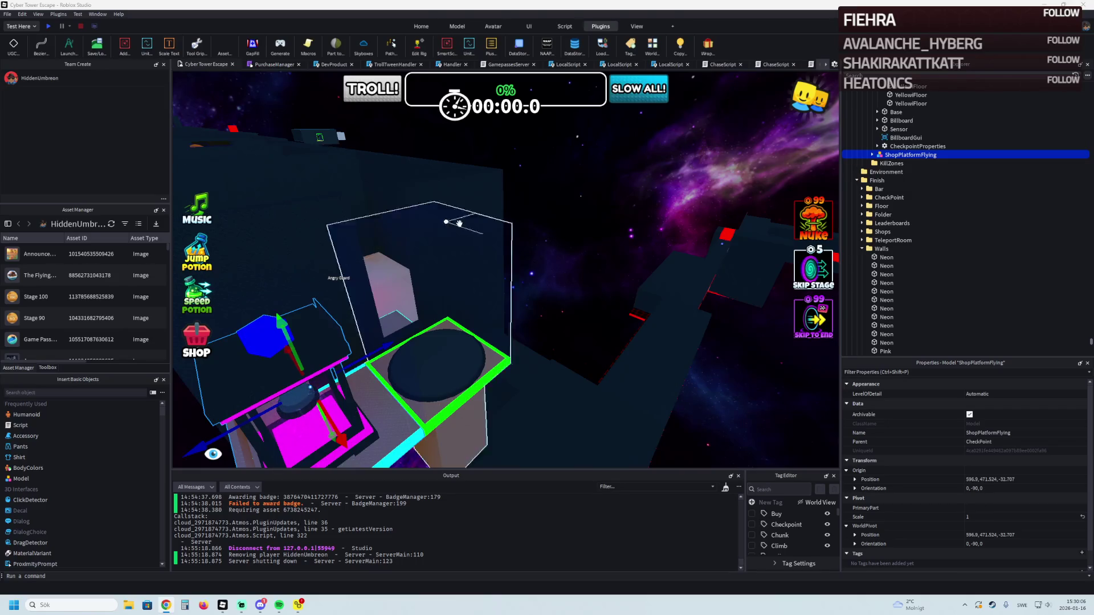
Step: Undo the shop platform changes so the Stage 50 checkpoint sits back on its platform
{"action": "key", "text": "a"}
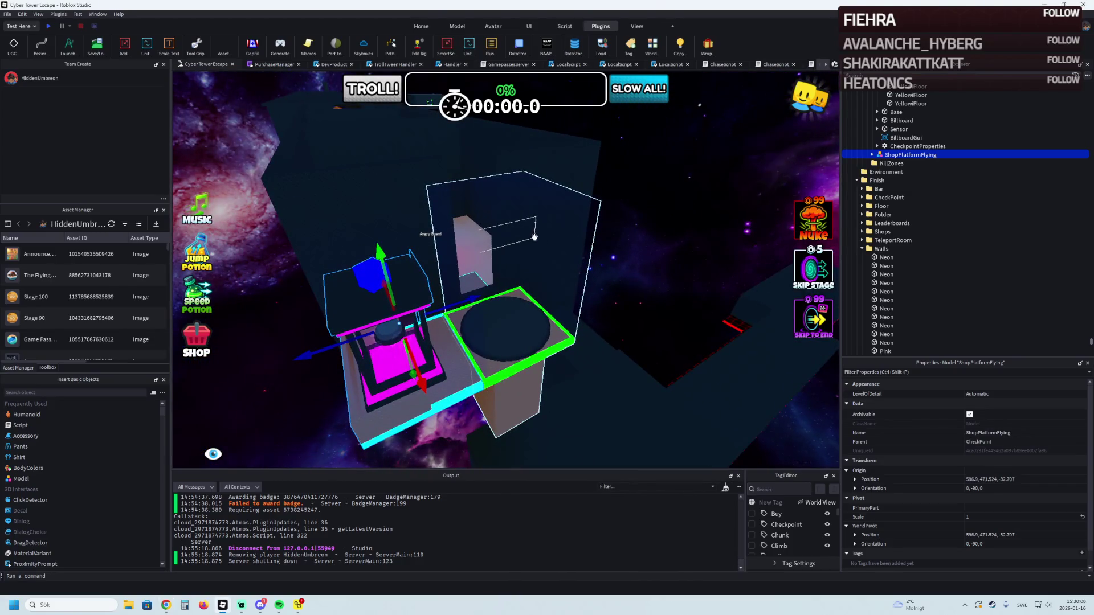
{"action": "key", "text": "ctrl+z"}
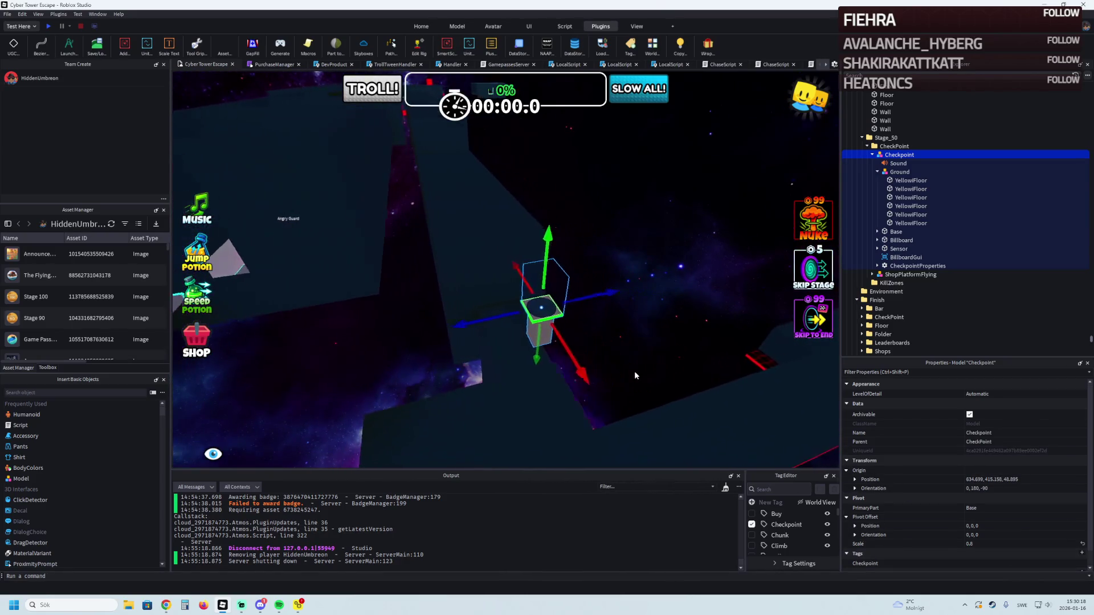
{"action": "key", "text": "ctrl+z"}
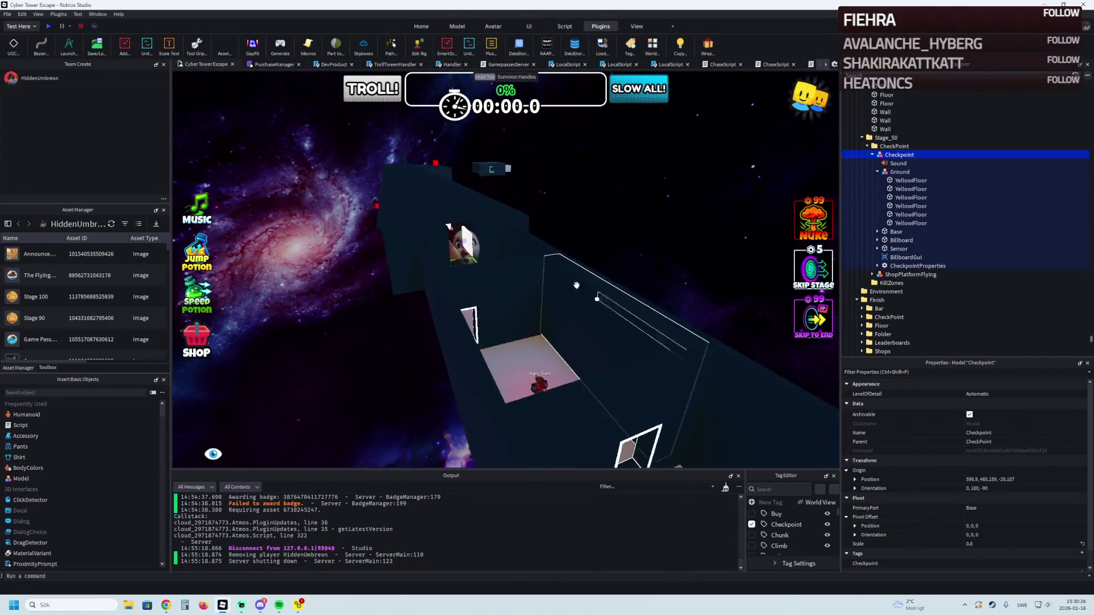
Step: Duplicate the roof part and resize the copy to about 148 studs long
{"action": "left_click", "coordinate": [466, 236]}
{"action": "left_click_drag", "start_coordinate": [440, 236], "coordinate": [487, 296]}
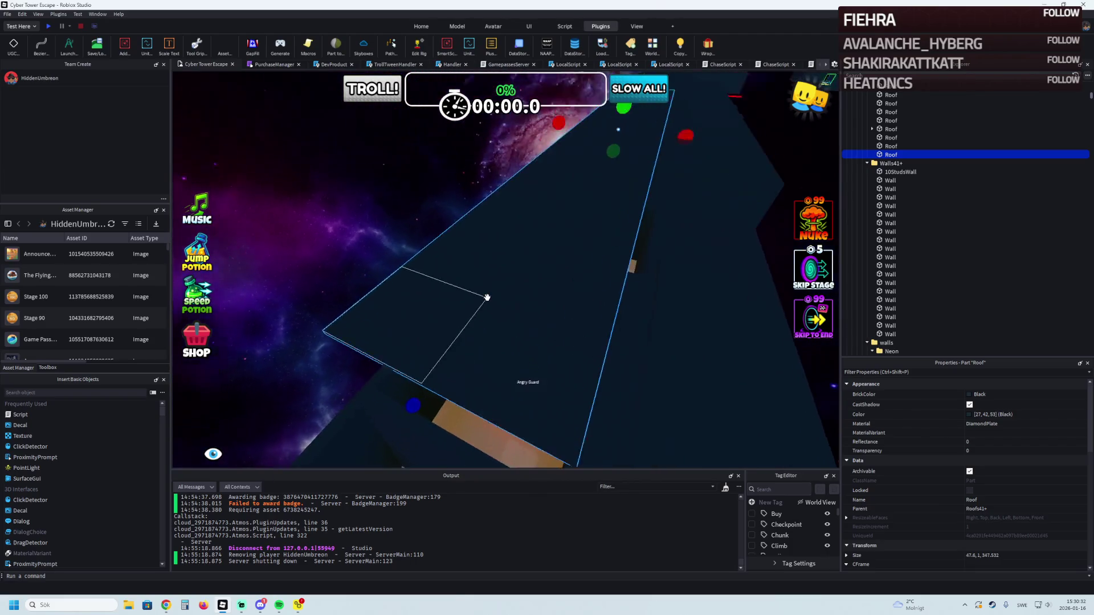
{"action": "left_click_drag", "start_coordinate": [486, 298], "coordinate": [565, 277]}
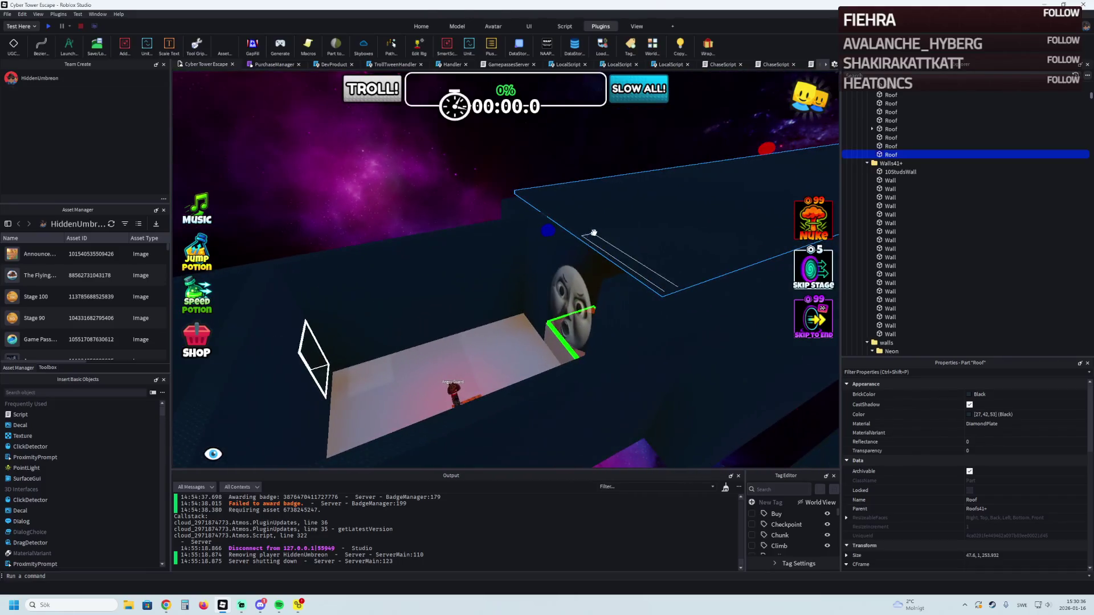
{"action": "key", "text": "ctrl+d"}
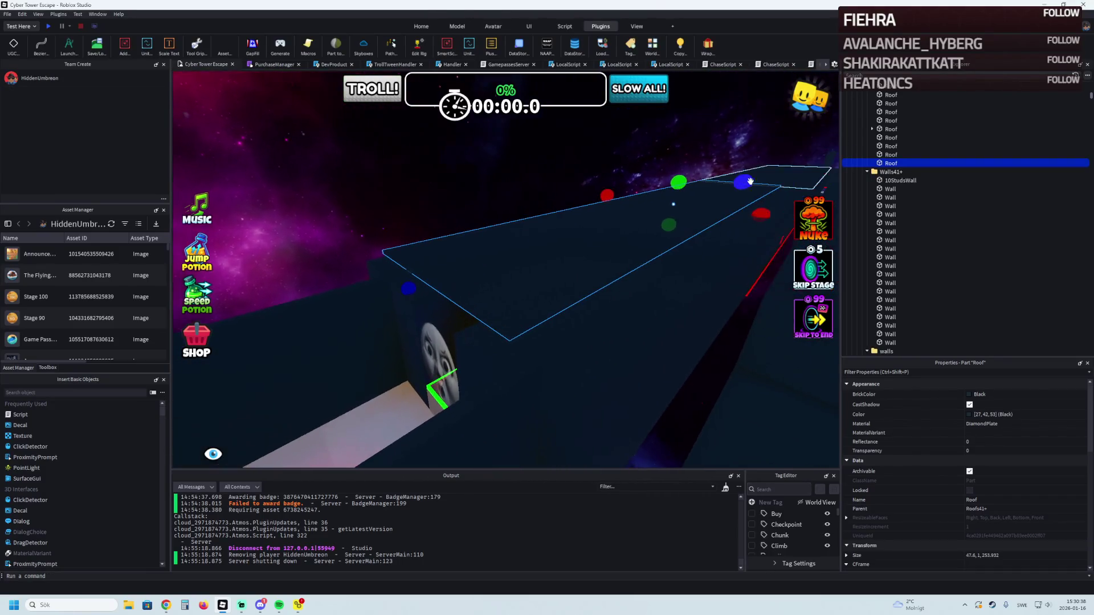
{"action": "left_click_drag", "start_coordinate": [738, 188], "coordinate": [739, 191]}
{"action": "mouse_move", "coordinate": [624, 240]}
{"action": "left_mouse_down"}
{"action": "mouse_move", "coordinate": [569, 239]}
{"action": "mouse_move", "coordinate": [427, 285]}
{"action": "mouse_move", "coordinate": [419, 303]}
{"action": "left_mouse_up"}
{"action": "key", "text": "e"}
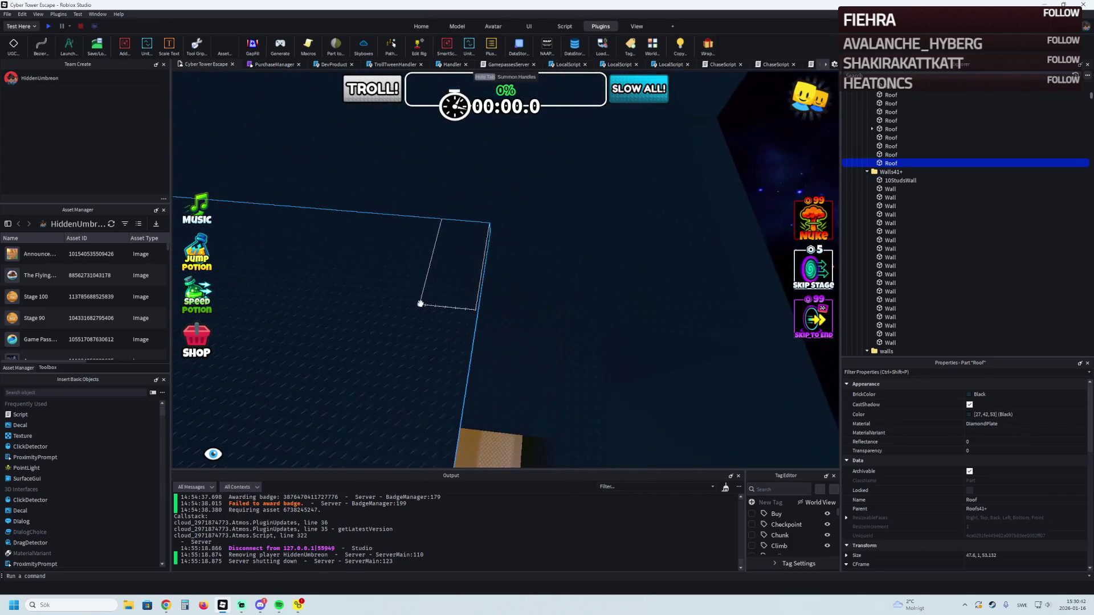
{"action": "key", "text": "w"}
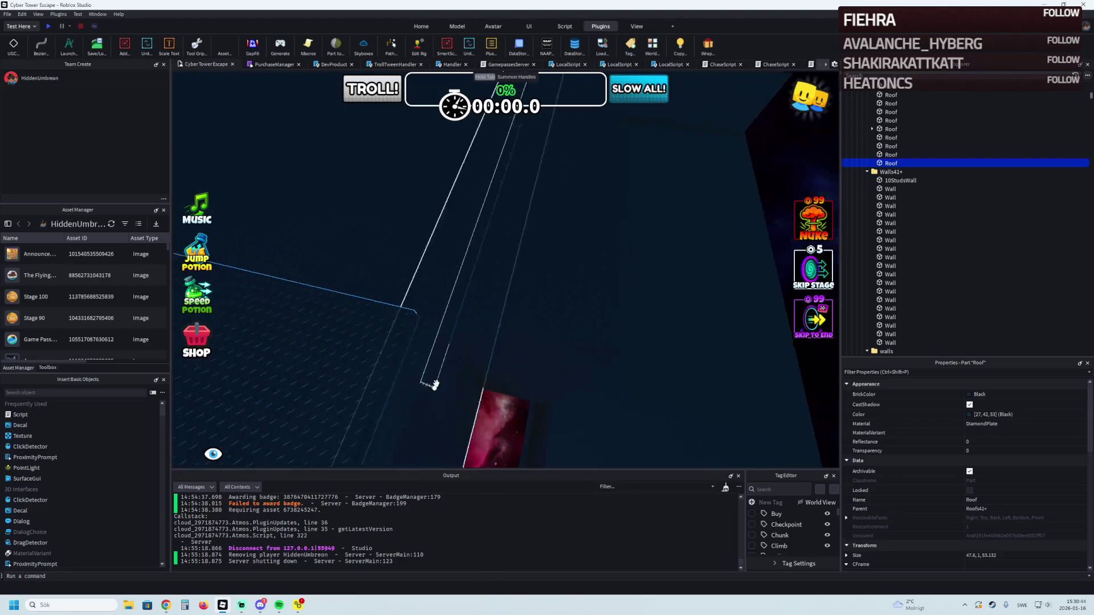
{"action": "left_click_drag", "start_coordinate": [446, 351], "coordinate": [414, 217]}
{"action": "key", "text": "d"}
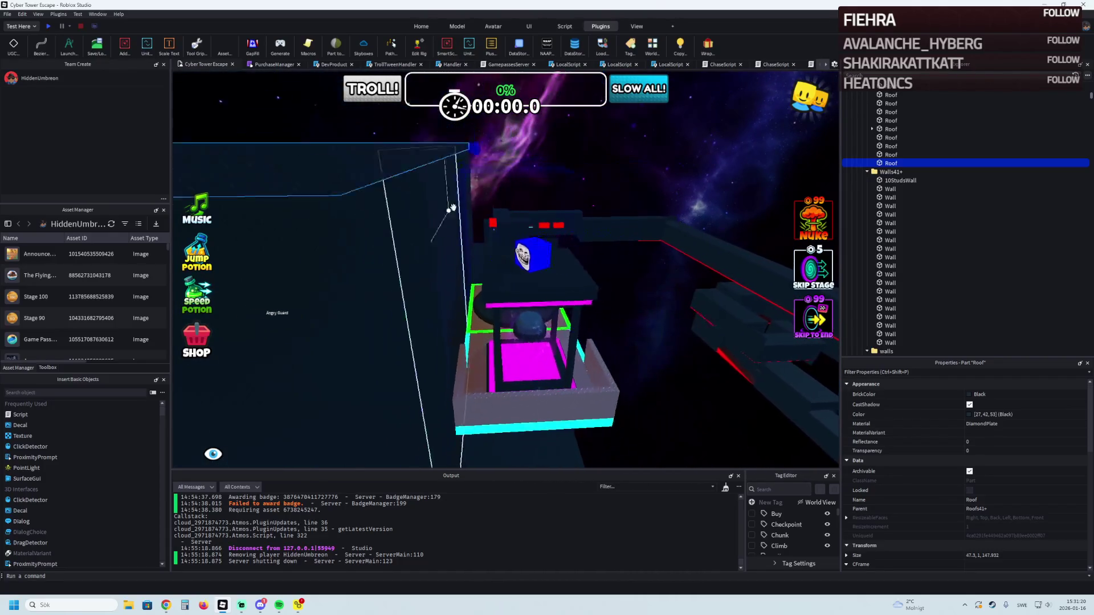
{"action": "left_click", "coordinate": [633, 165]}
Step: Fly through the orange-floored room to the white wall and select the MovingPlatform model
{"action": "key", "text": "w"}
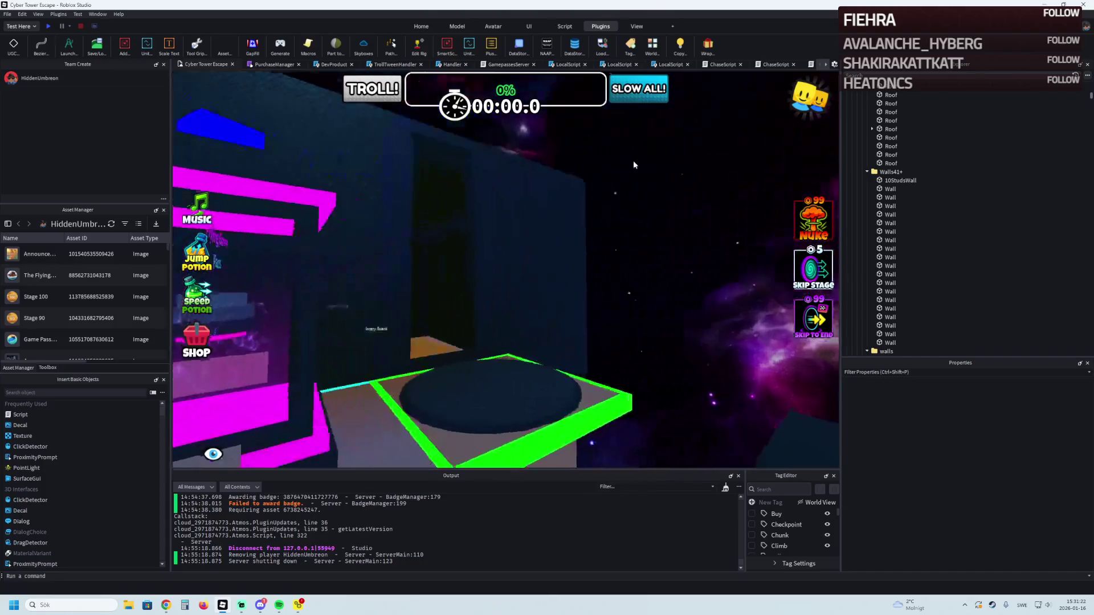
{"action": "key", "text": "w"}
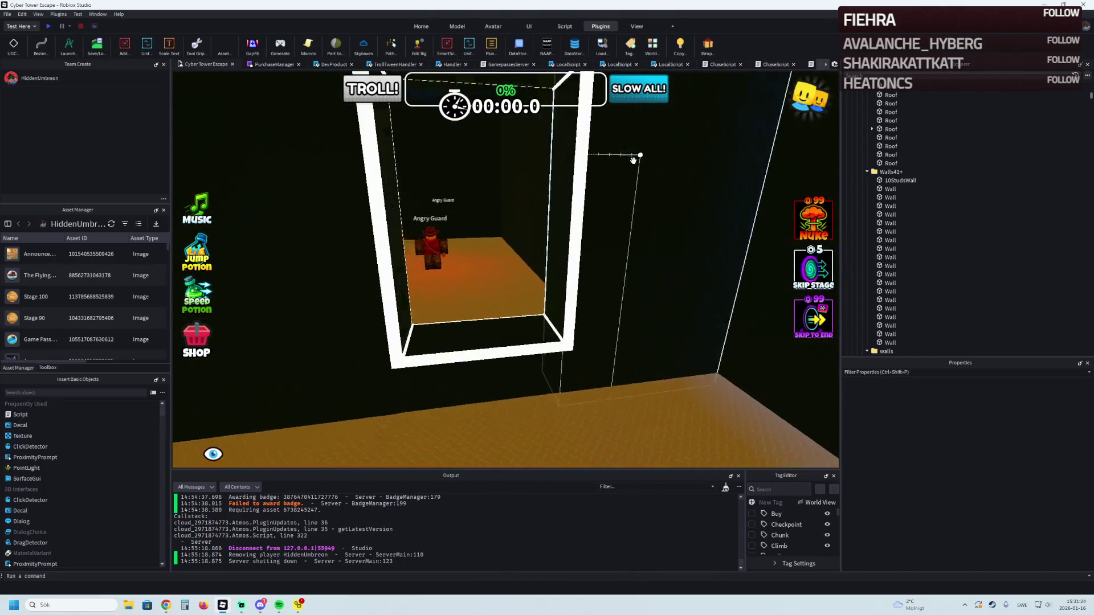
{"action": "key", "text": "w"}
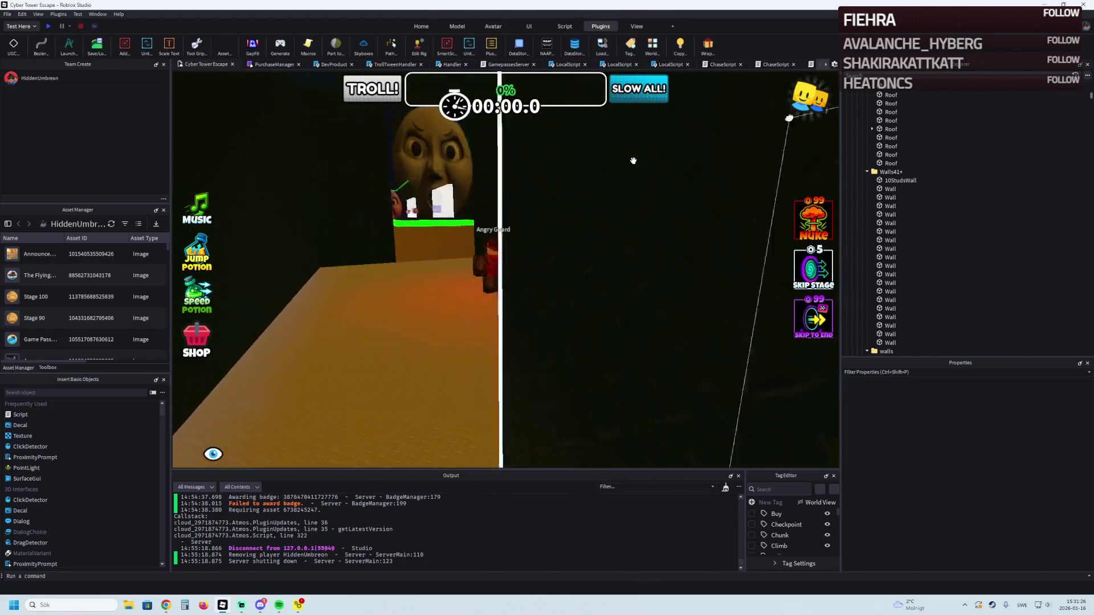
{"action": "key", "text": "w"}
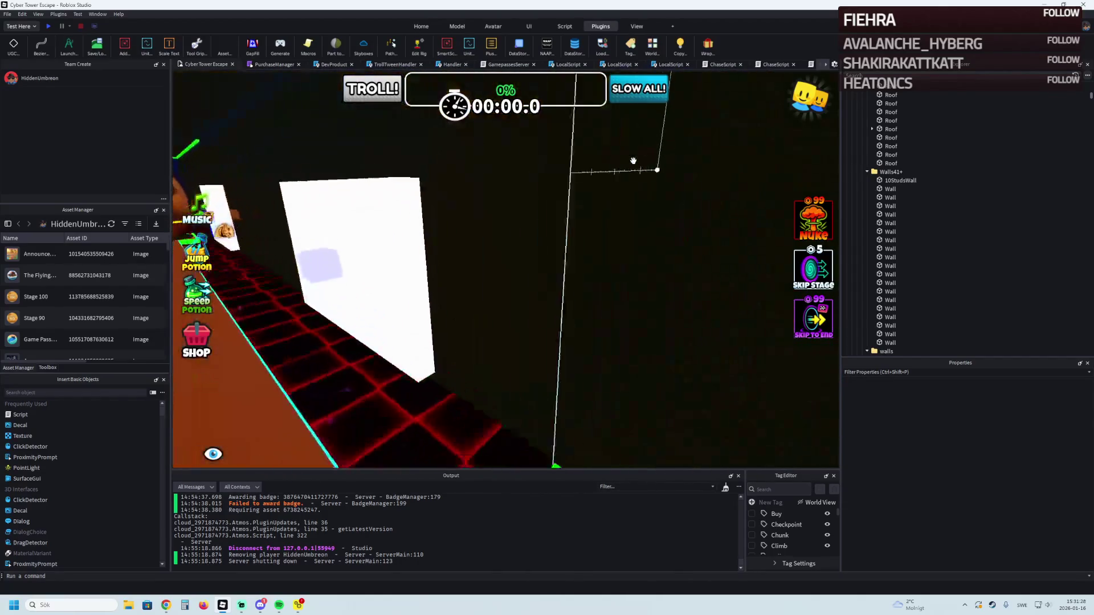
{"action": "left_click", "coordinate": [437, 286]}
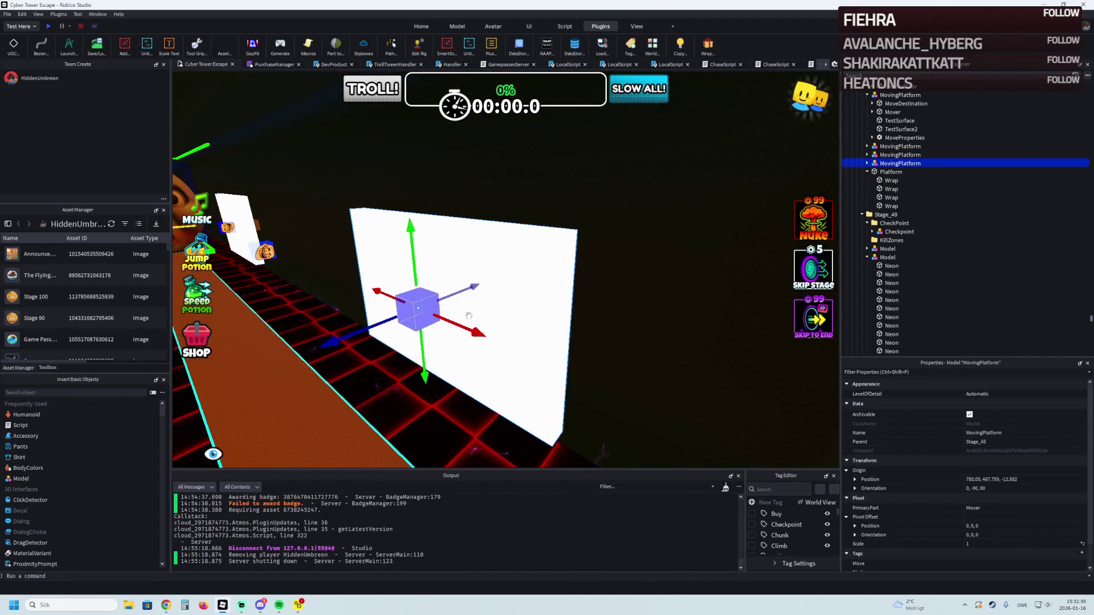
Step: Slide the moving platform along X and shrink its TestSurface2 top to 6 × 6 studs
{"action": "mouse_move", "coordinate": [463, 325]}
{"action": "left_mouse_down"}
{"action": "mouse_move", "coordinate": [503, 318]}
{"action": "mouse_move", "coordinate": [473, 262]}
{"action": "left_mouse_up"}
{"action": "left_click", "coordinate": [597, 302], "text": "alt"}
{"action": "key", "text": "f"}
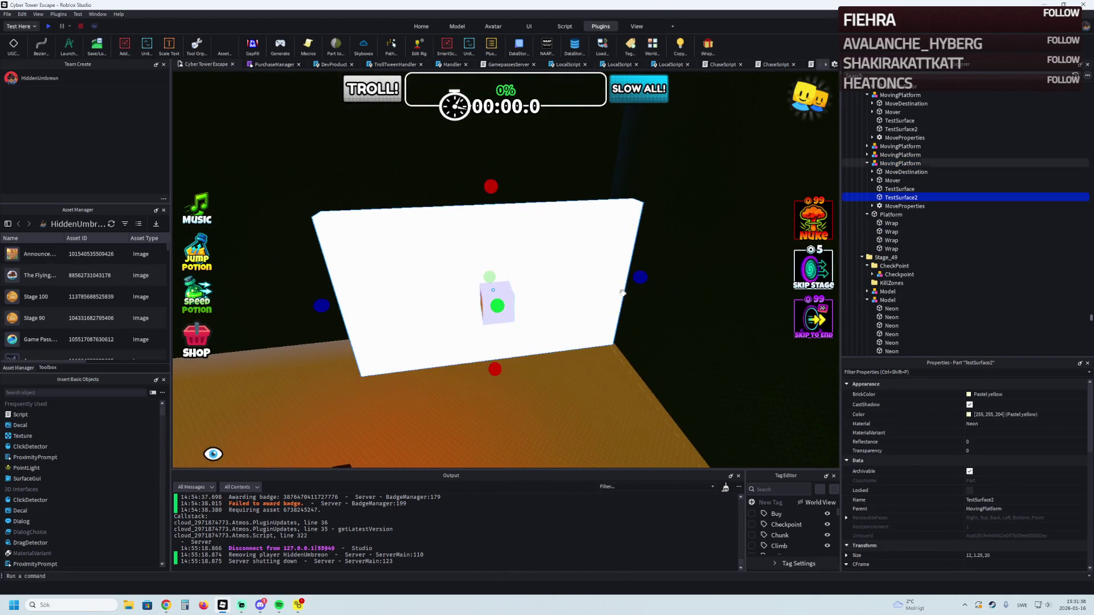
{"action": "left_click_drag", "start_coordinate": [639, 280], "coordinate": [579, 285]}
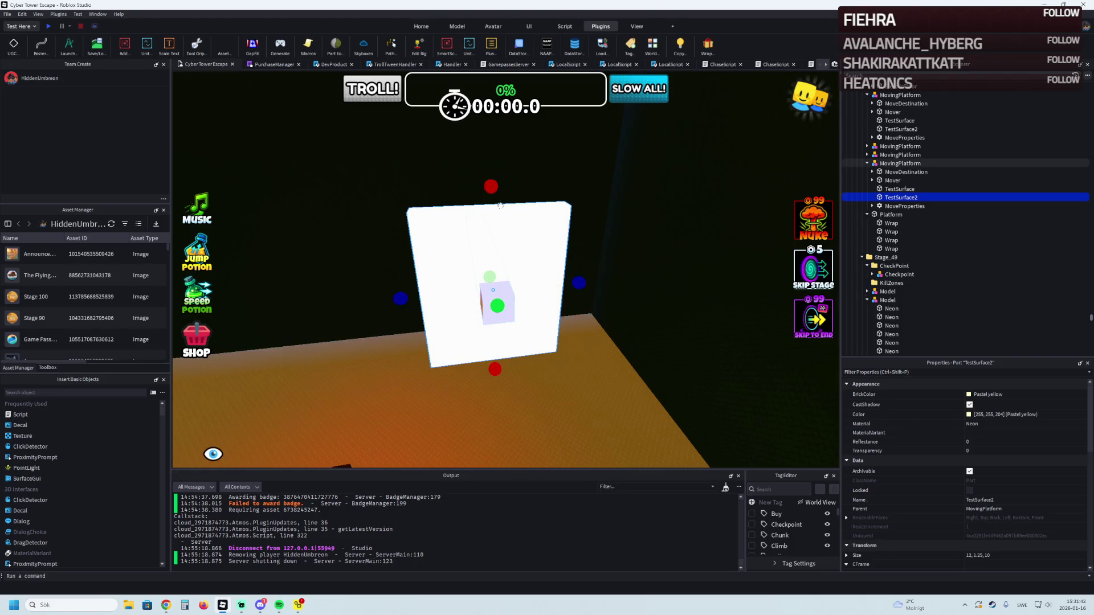
{"action": "left_click_drag", "start_coordinate": [494, 186], "coordinate": [497, 204]}
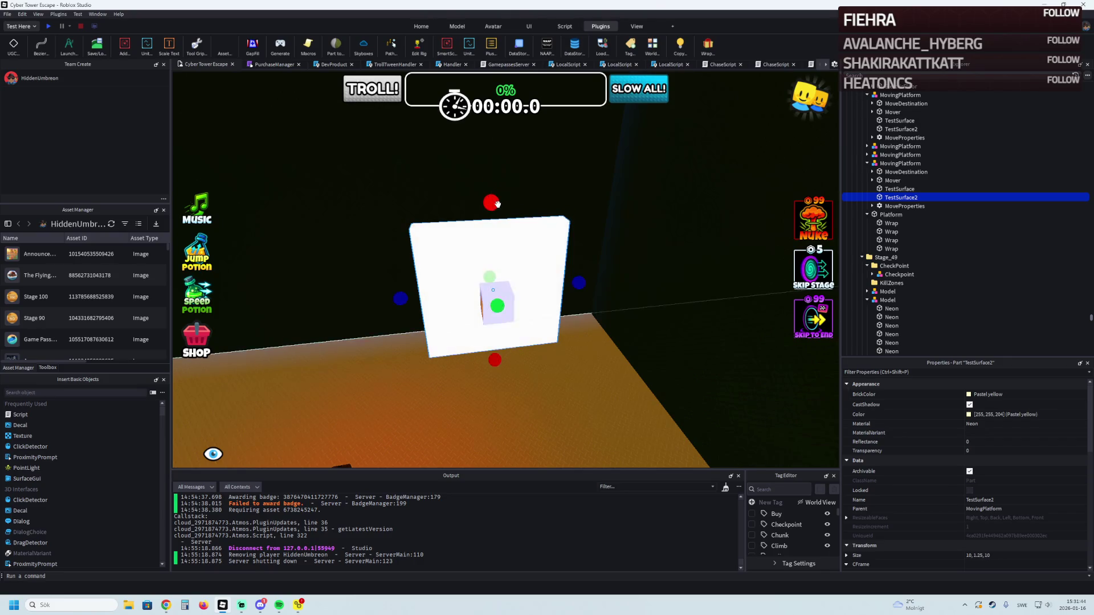
{"action": "left_click_drag", "start_coordinate": [578, 281], "coordinate": [552, 278]}
{"action": "left_click_drag", "start_coordinate": [491, 205], "coordinate": [491, 210]}
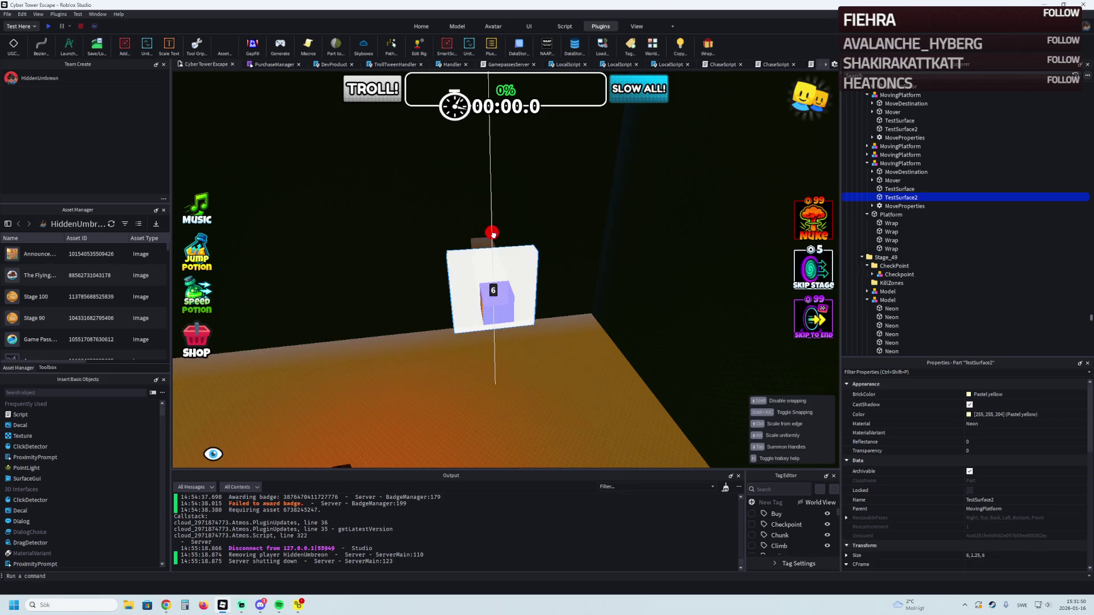
{"action": "left_click_drag", "start_coordinate": [493, 235], "coordinate": [494, 235]}
{"action": "key", "text": "d"}
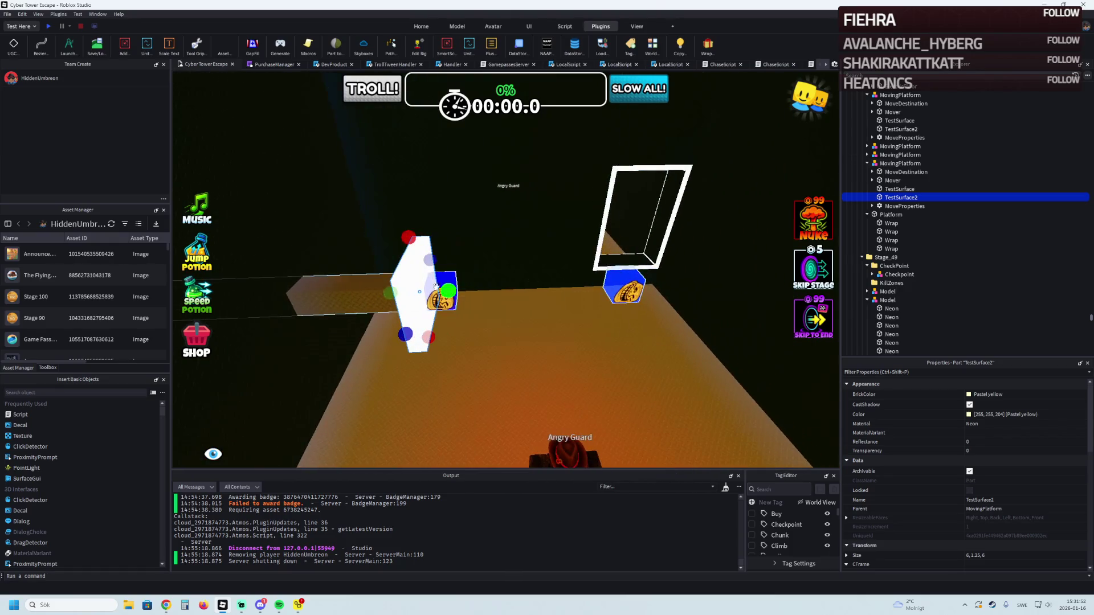
Step: Rotate the MovingPlatform 90° and lower it about 15 studs to 714, 460.709, -10.707
{"action": "left_click", "coordinate": [336, 291]}
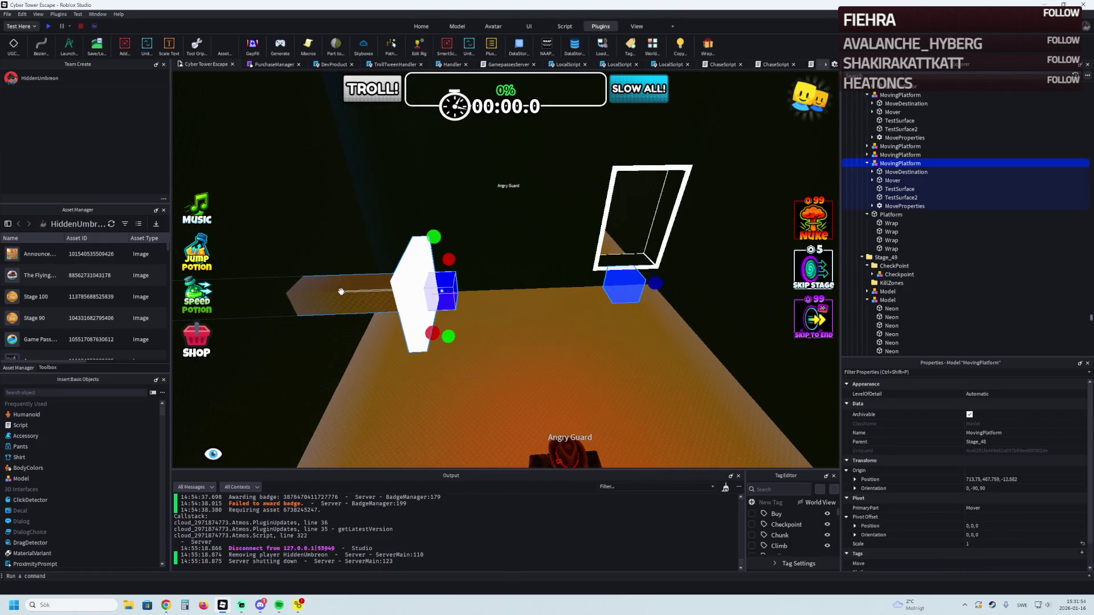
{"action": "key", "text": "ctrl+t"}
{"action": "left_click_drag", "start_coordinate": [425, 348], "coordinate": [432, 387]}
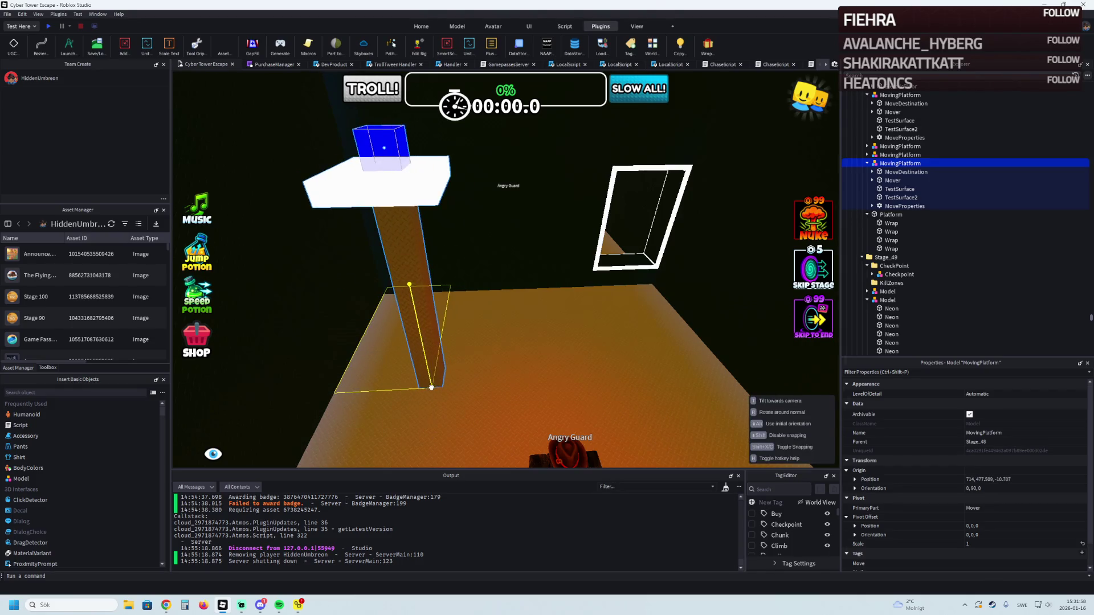
{"action": "key", "text": "f"}
{"action": "key", "text": "ctrl+2"}
{"action": "mouse_move", "coordinate": [509, 283]}
{"action": "left_mouse_down"}
{"action": "mouse_move", "coordinate": [511, 384]}
{"action": "mouse_move", "coordinate": [514, 365]}
{"action": "left_mouse_up"}
{"action": "key", "text": "s"}
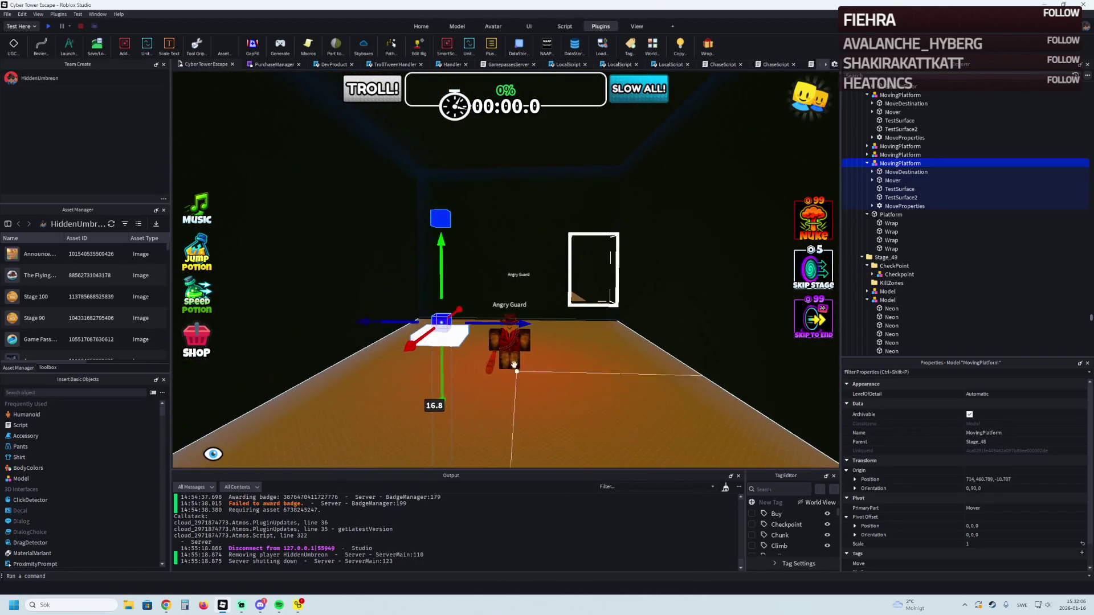
{"action": "left_click", "coordinate": [49, 27]}
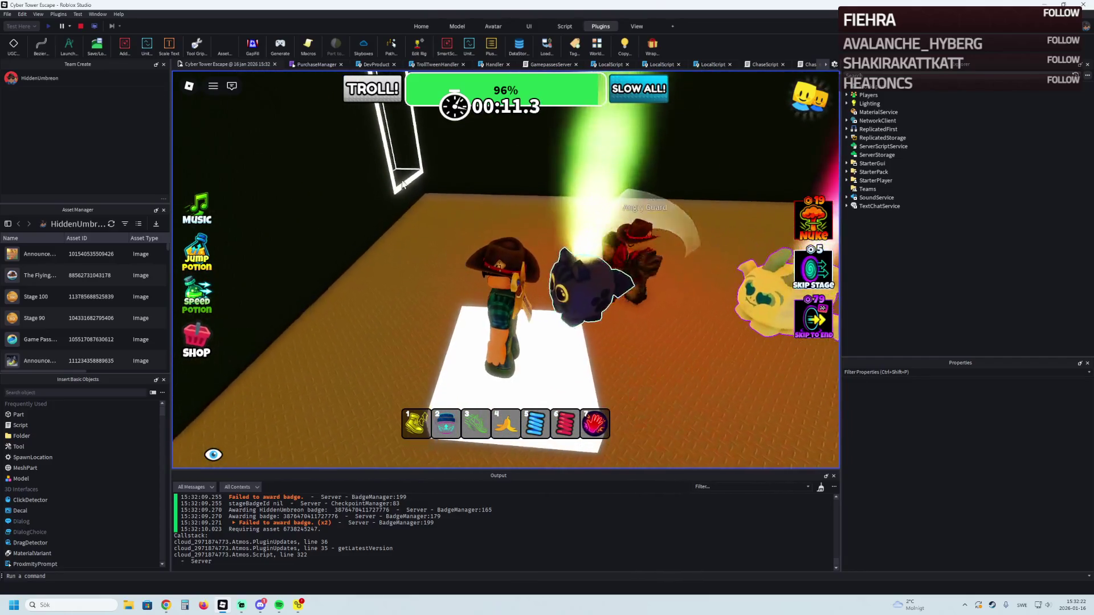
{"action": "left_click", "coordinate": [81, 26]}
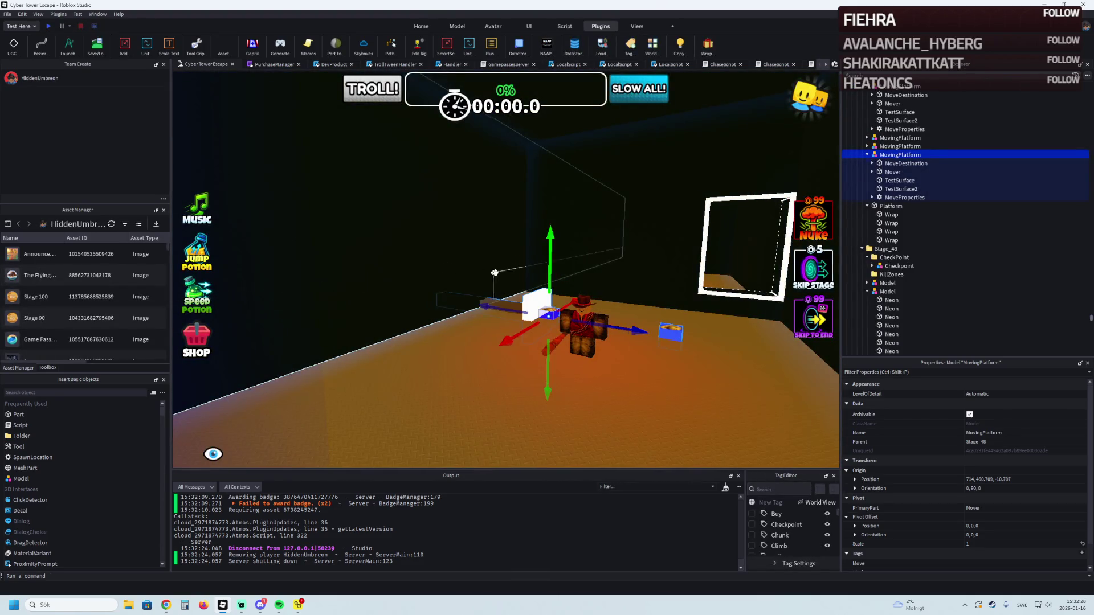
Step: Move the MovingPlatform beside the white door frame, to about 708.6, 461.431, -35.329
{"action": "left_click_drag", "start_coordinate": [484, 298], "coordinate": [408, 307]}
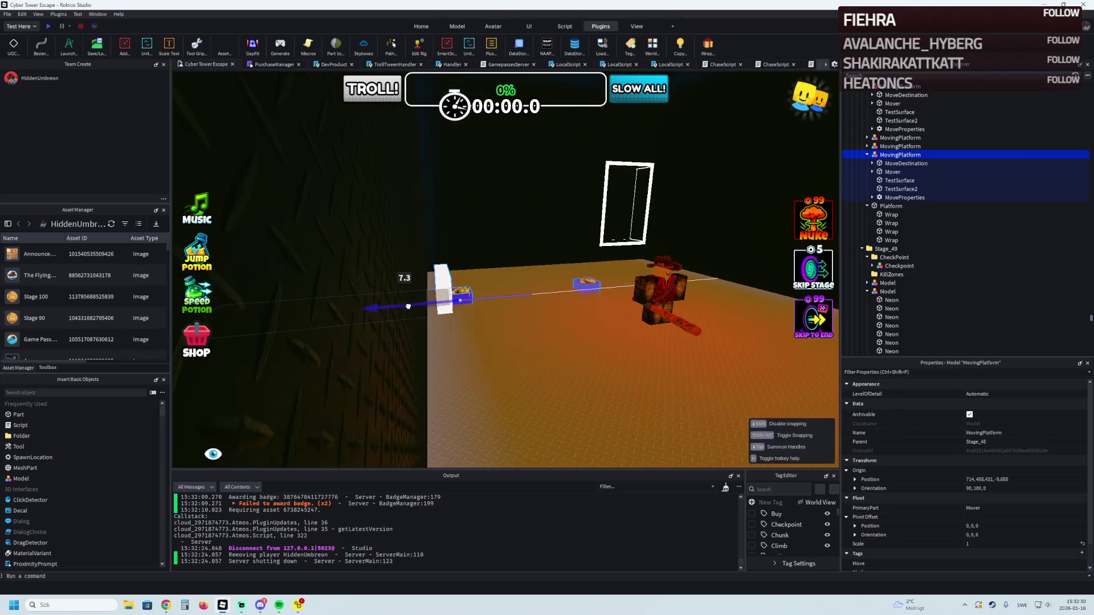
{"action": "key", "text": "f"}
{"action": "mouse_move", "coordinate": [492, 345]}
{"action": "left_mouse_down"}
{"action": "mouse_move", "coordinate": [501, 300]}
{"action": "mouse_move", "coordinate": [524, 288]}
{"action": "mouse_move", "coordinate": [458, 294]}
{"action": "left_mouse_up"}
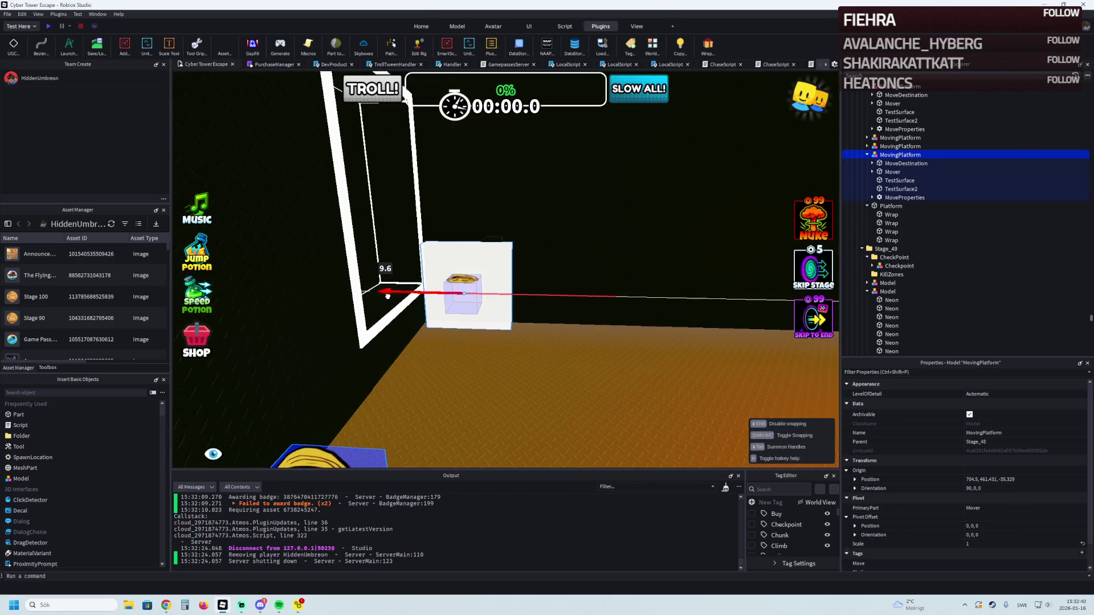
{"action": "left_click_drag", "start_coordinate": [387, 296], "coordinate": [387, 297]}
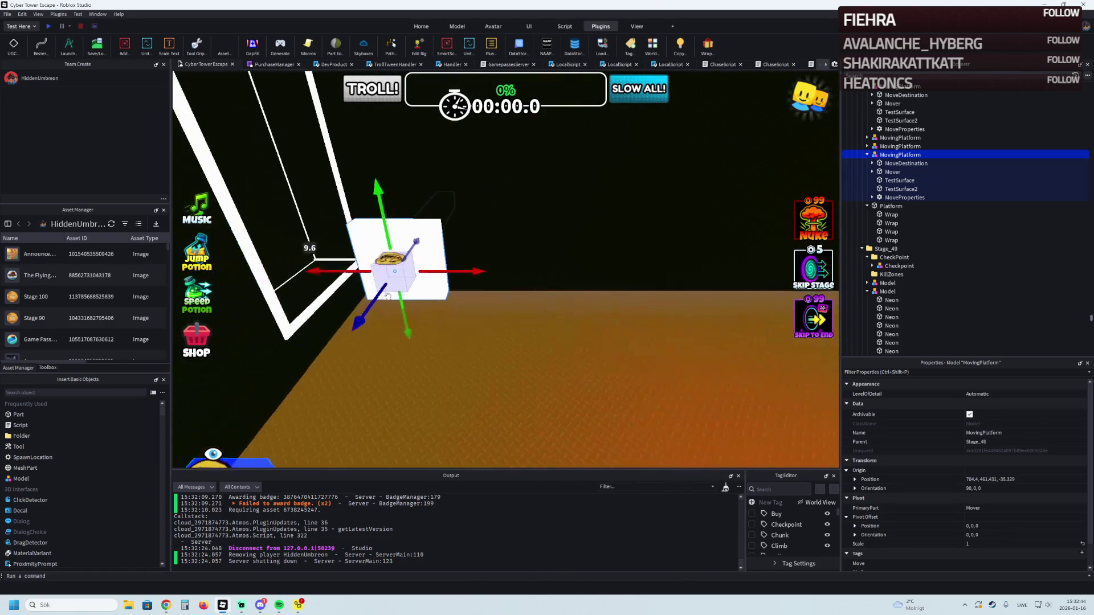
{"action": "key", "text": "e"}
{"action": "mouse_move", "coordinate": [452, 318]}
{"action": "left_mouse_down"}
{"action": "mouse_move", "coordinate": [531, 318]}
{"action": "mouse_move", "coordinate": [471, 317]}
{"action": "mouse_move", "coordinate": [475, 273]}
{"action": "left_mouse_up"}
{"action": "key", "text": "a"}
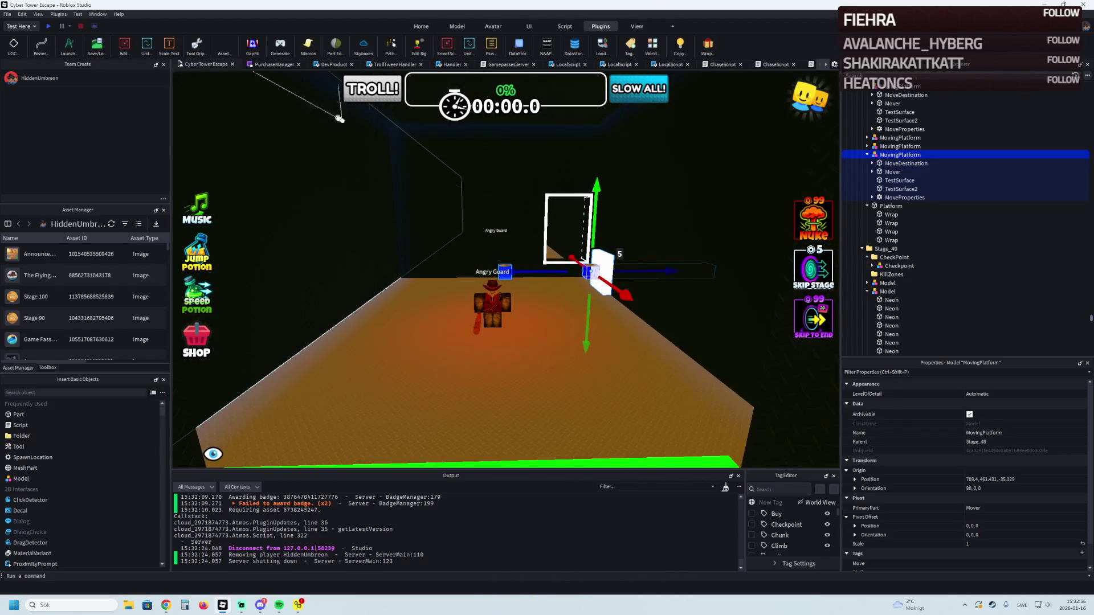
{"action": "left_click", "coordinate": [50, 26]}
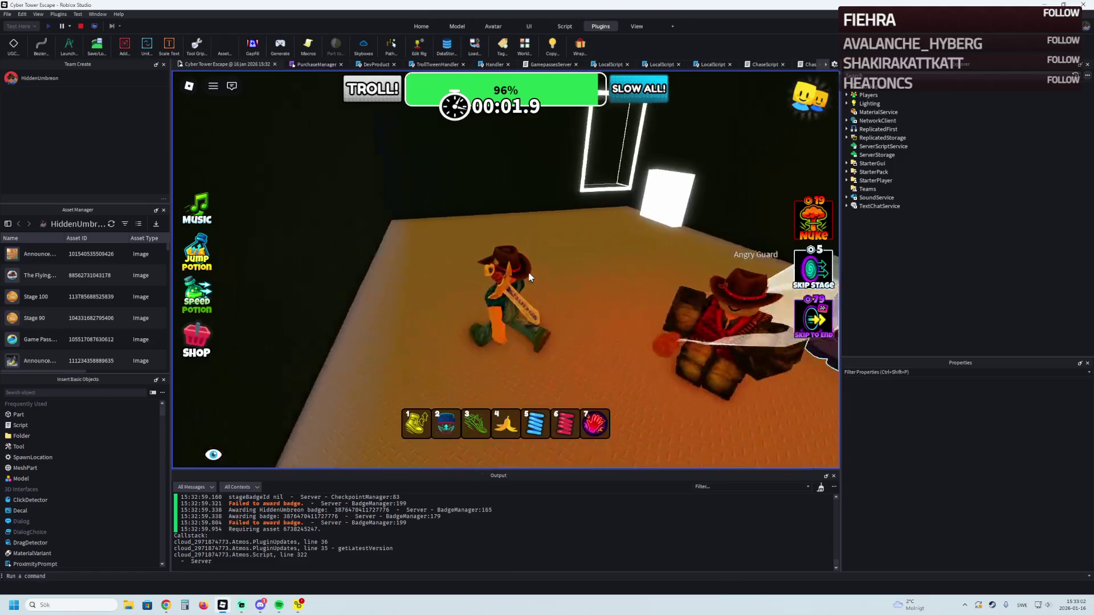
{"action": "key", "text": "w"}
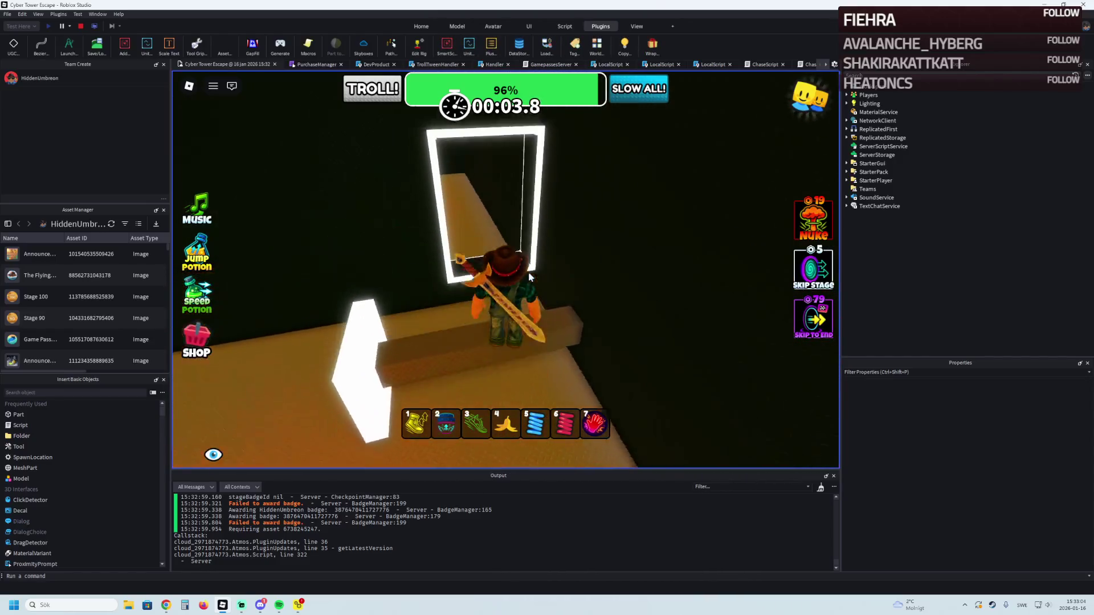
{"action": "key", "text": "w"}
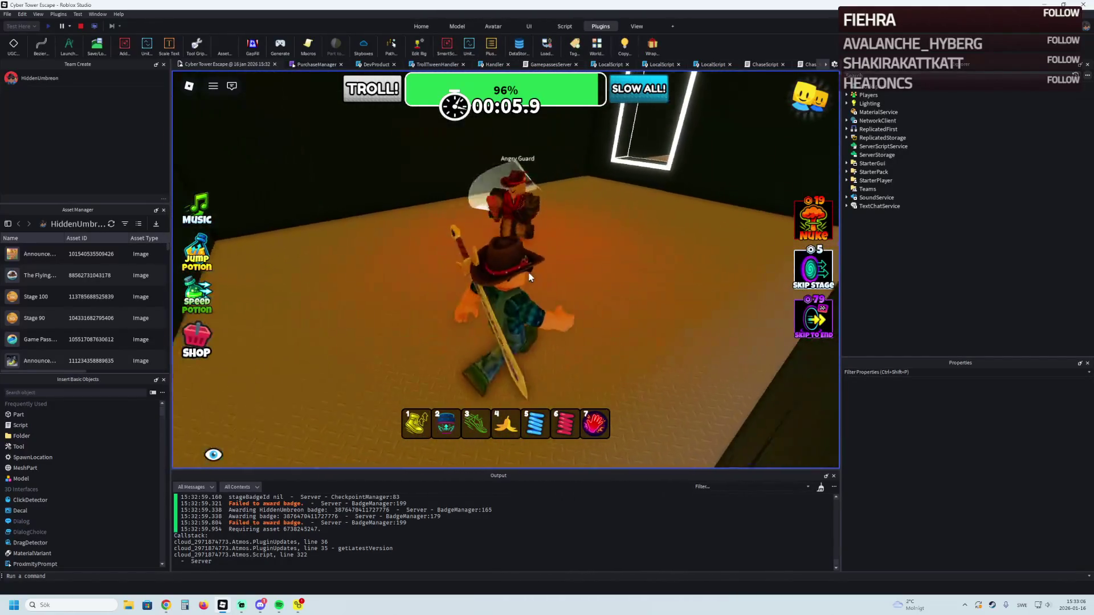
{"action": "key", "text": "w"}
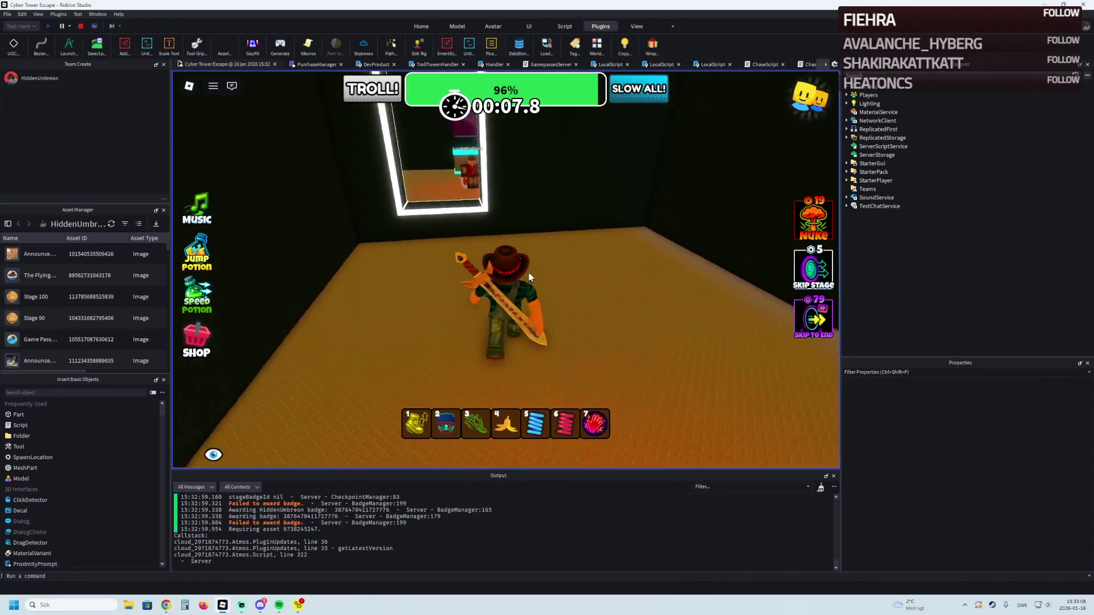
{"action": "key", "text": "w"}
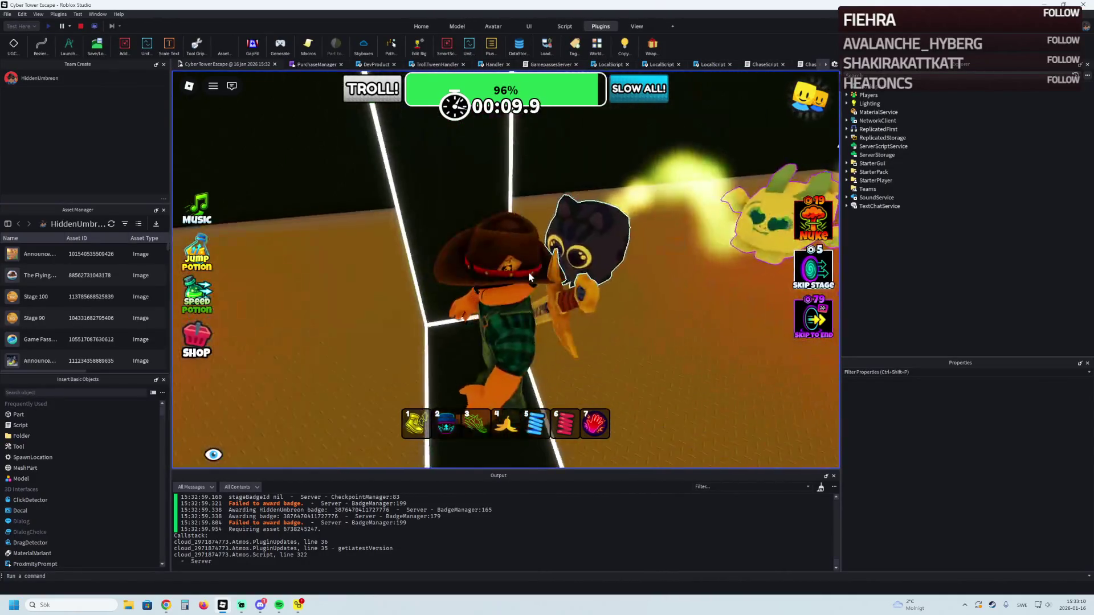
{"action": "key", "text": "w"}
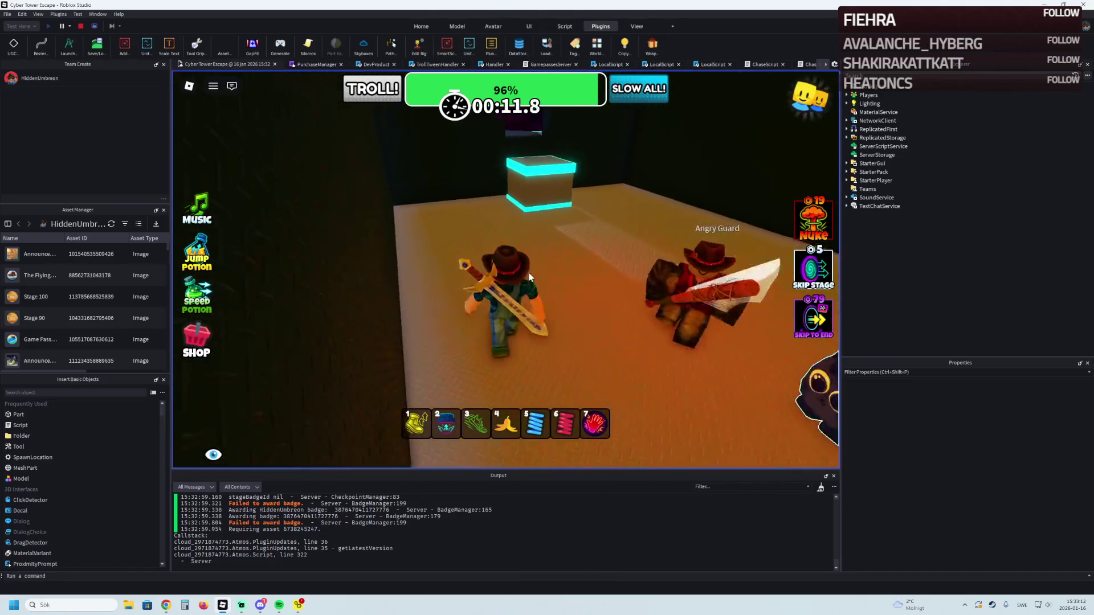
{"action": "key", "text": "w"}
{"action": "key", "text": "space"}
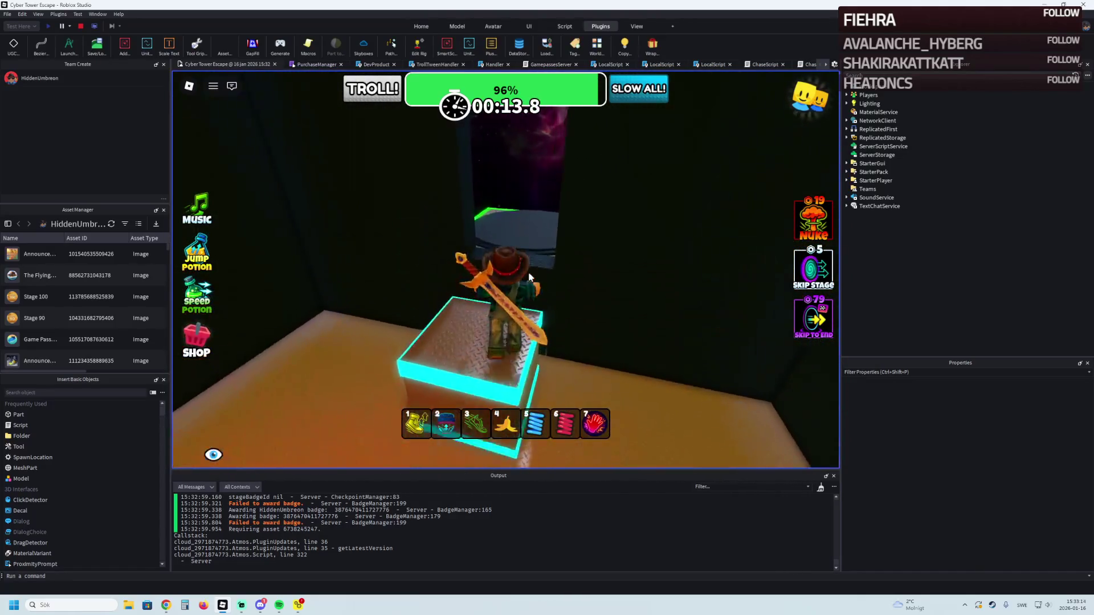
{"action": "key", "text": "a"}
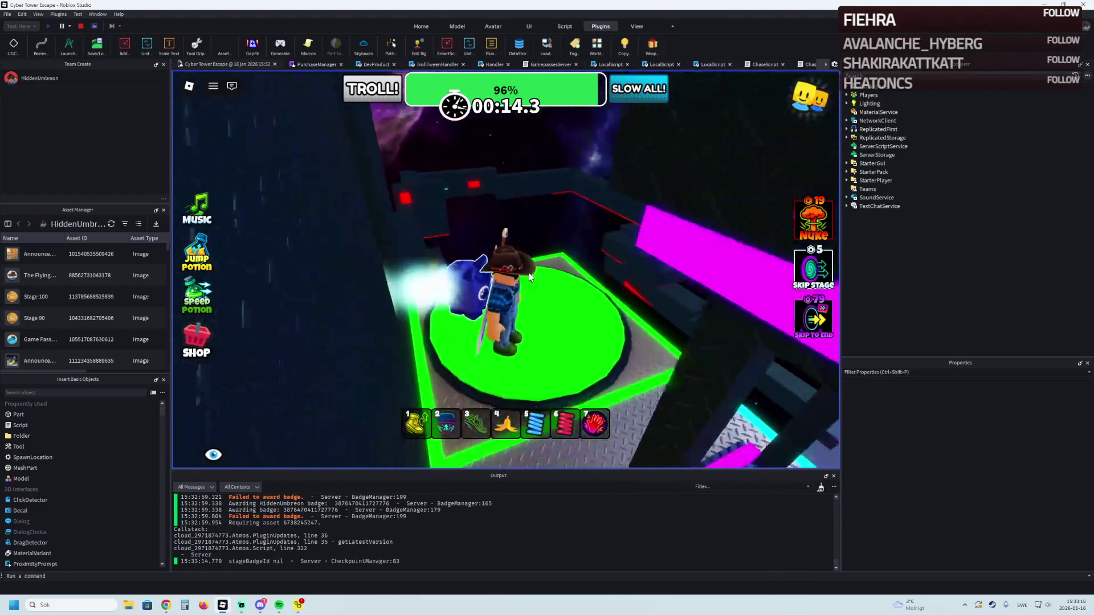
{"action": "key", "text": "a"}
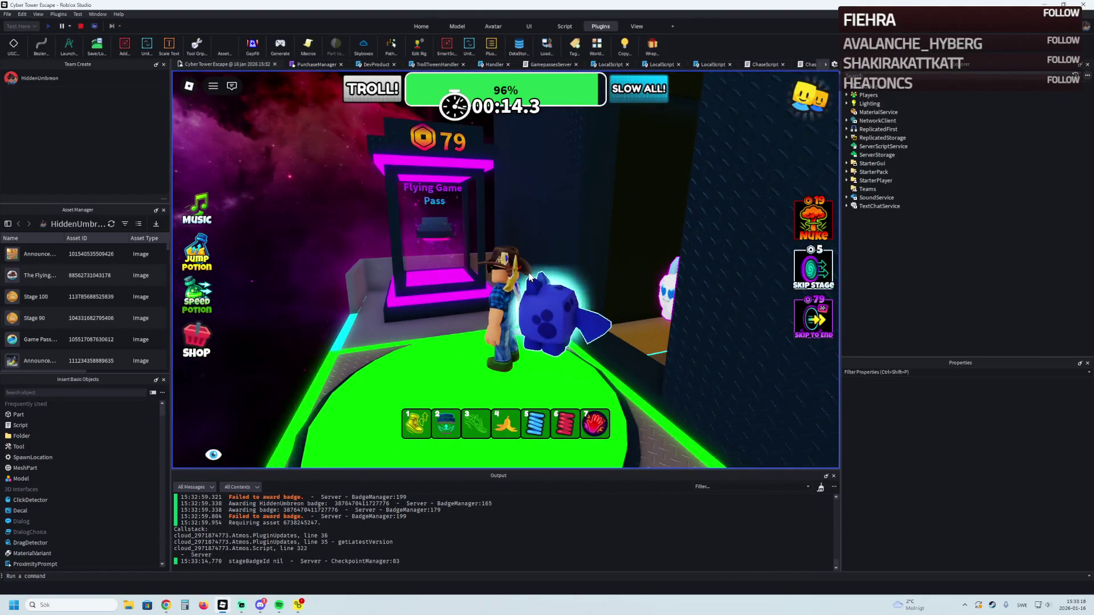
{"action": "key", "text": "a"}
{"action": "left_click", "coordinate": [79, 26]}
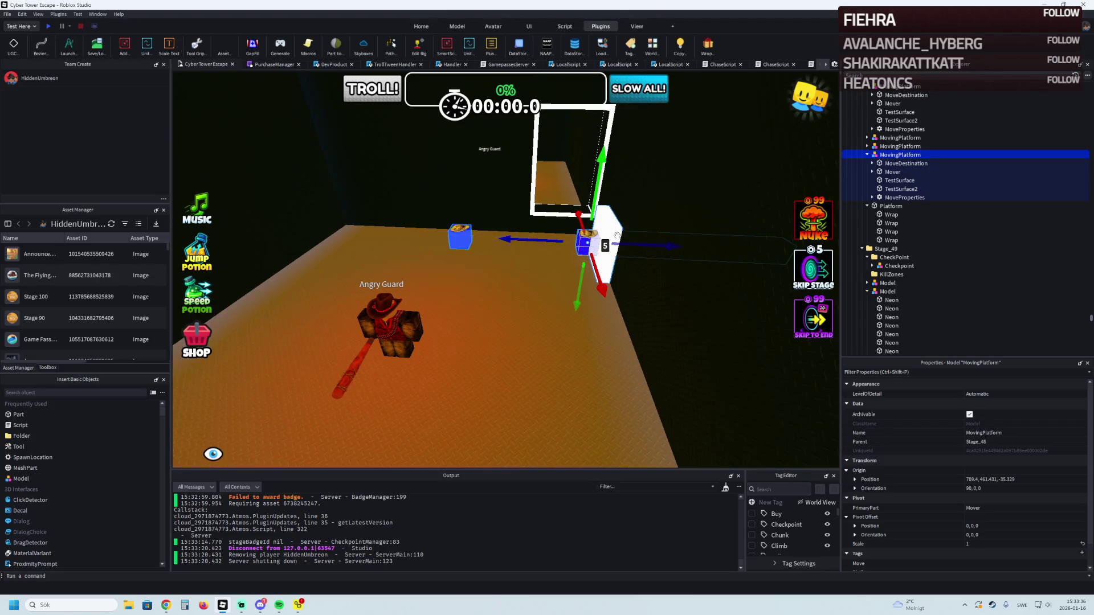
Step: Duplicate the moving platform and shift the copy about 46 studs left to roughly 662, 461.431, -9.885
{"action": "key", "text": "ctrl+d"}
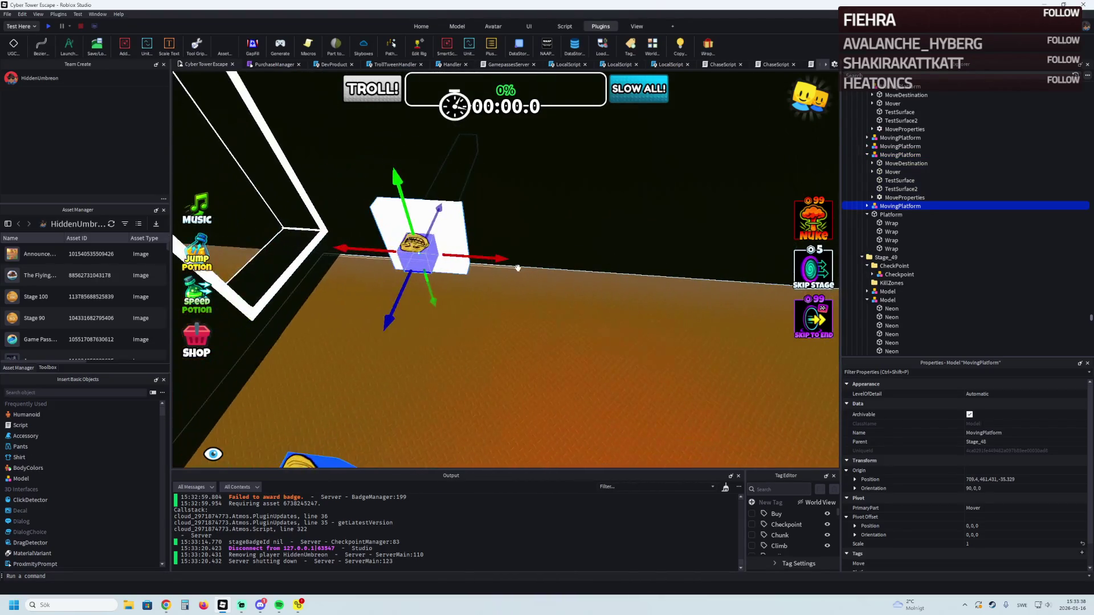
{"action": "left_click", "coordinate": [433, 243]}
{"action": "mouse_move", "coordinate": [481, 259]}
{"action": "left_mouse_down"}
{"action": "mouse_move", "coordinate": [427, 246]}
{"action": "mouse_move", "coordinate": [496, 245]}
{"action": "mouse_move", "coordinate": [450, 285]}
{"action": "mouse_move", "coordinate": [461, 291]}
{"action": "left_mouse_up"}
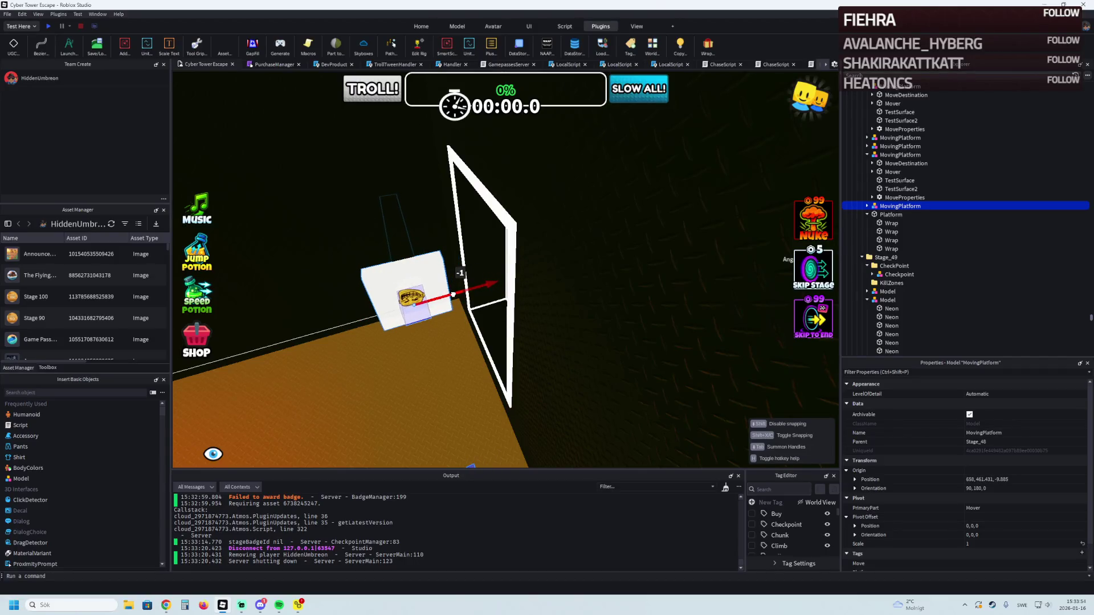
{"action": "key", "text": "f"}
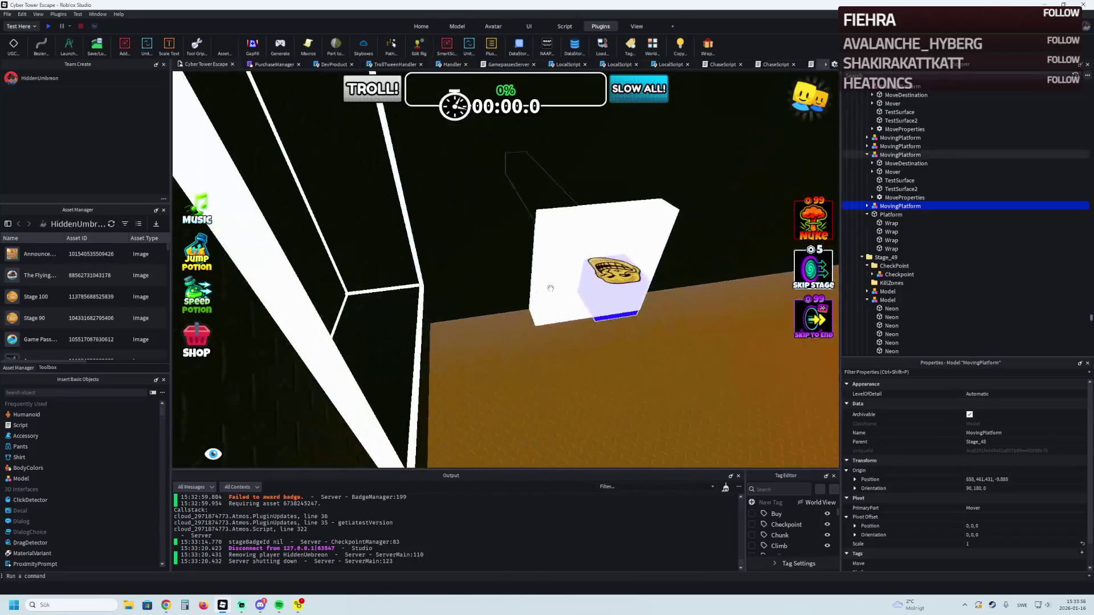
{"action": "left_click_drag", "start_coordinate": [540, 285], "coordinate": [419, 322]}
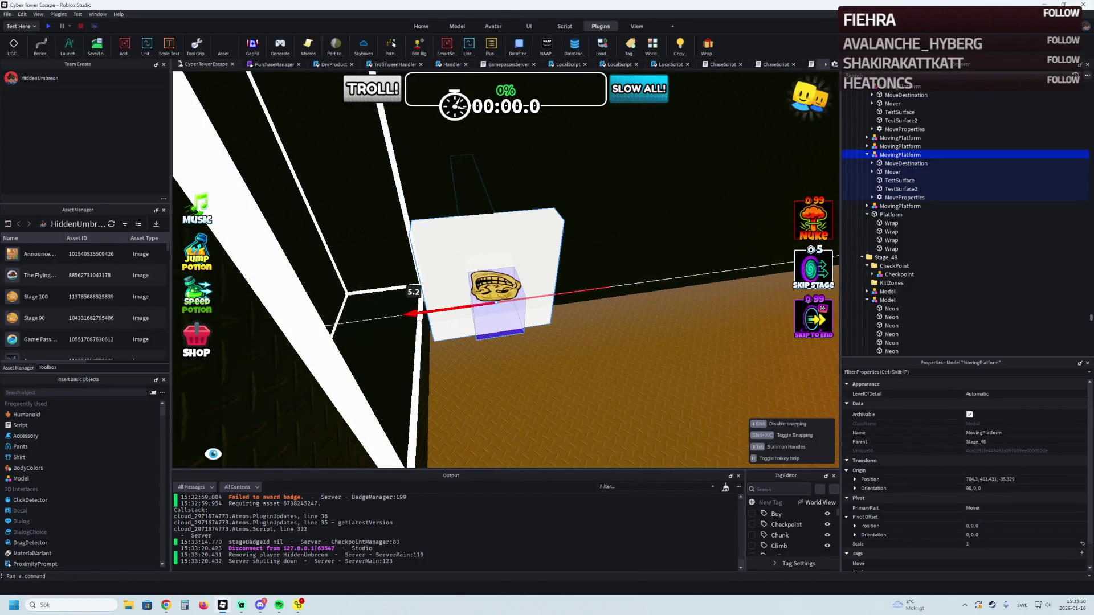
{"action": "key", "text": "ctrl+z"}
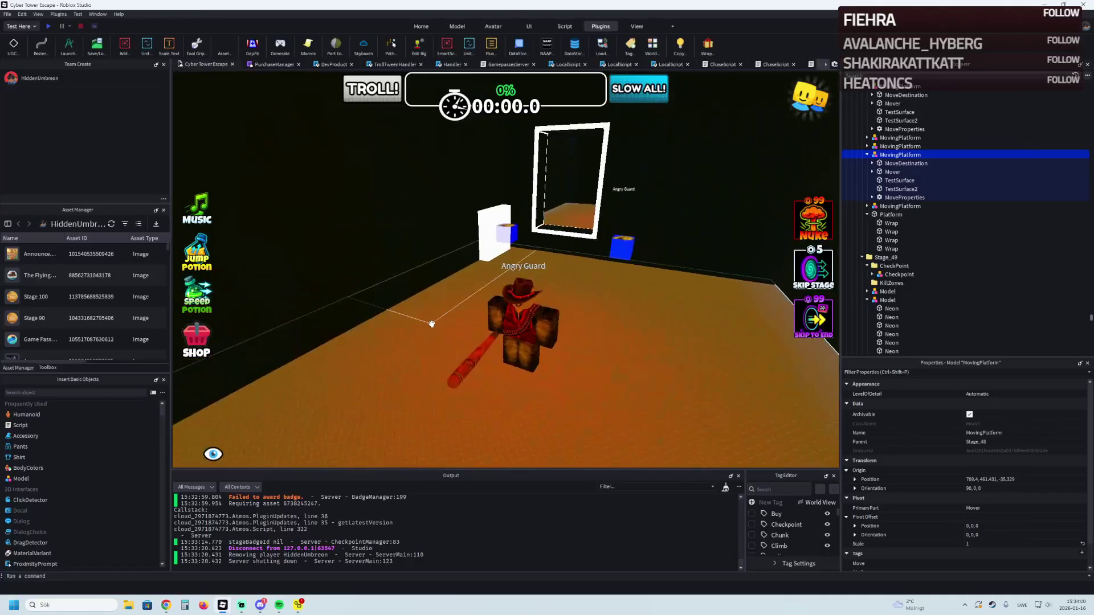
Step: Fly the camera to the green checkpoint below the Pass booth and select the Stage_50 checkpoint
{"action": "key", "text": "w"}
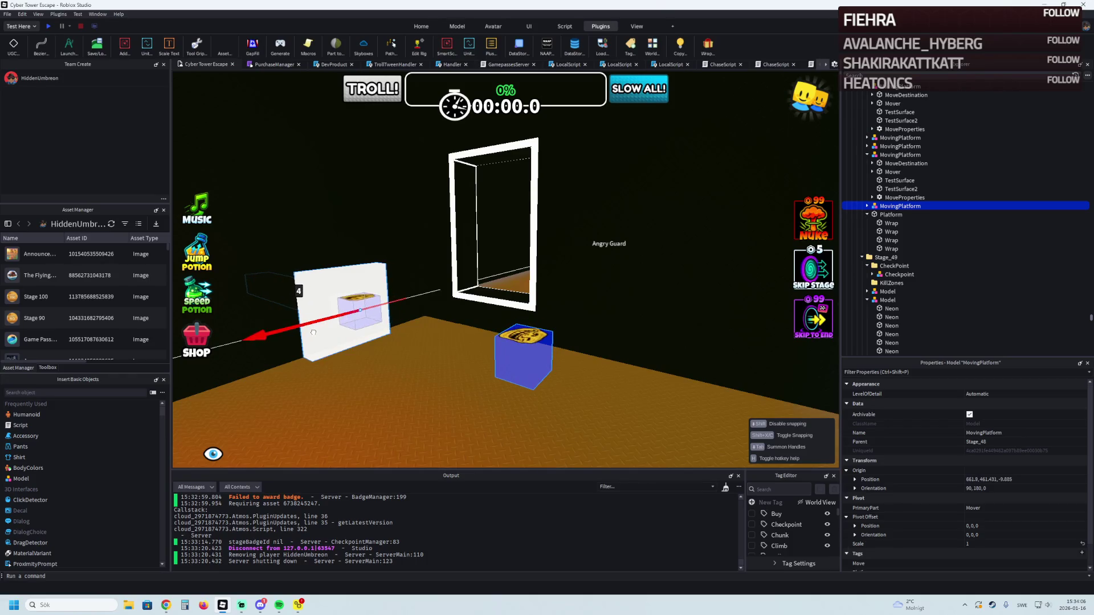
{"action": "key", "text": "a"}
{"action": "key", "text": "d"}
{"action": "key", "text": "s"}
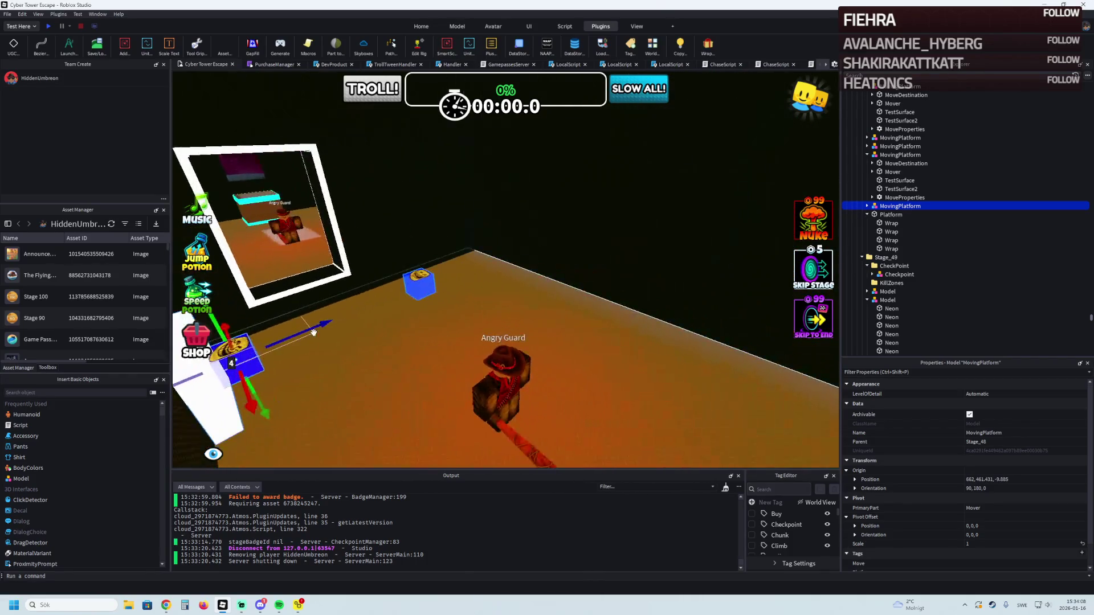
{"action": "key", "text": "s"}
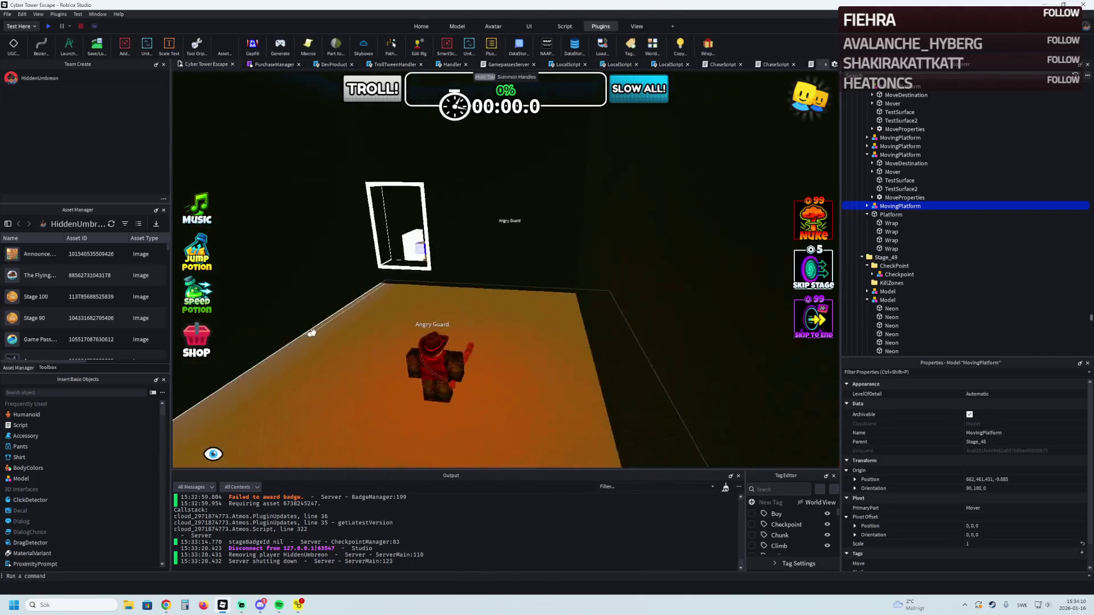
{"action": "key", "text": "w"}
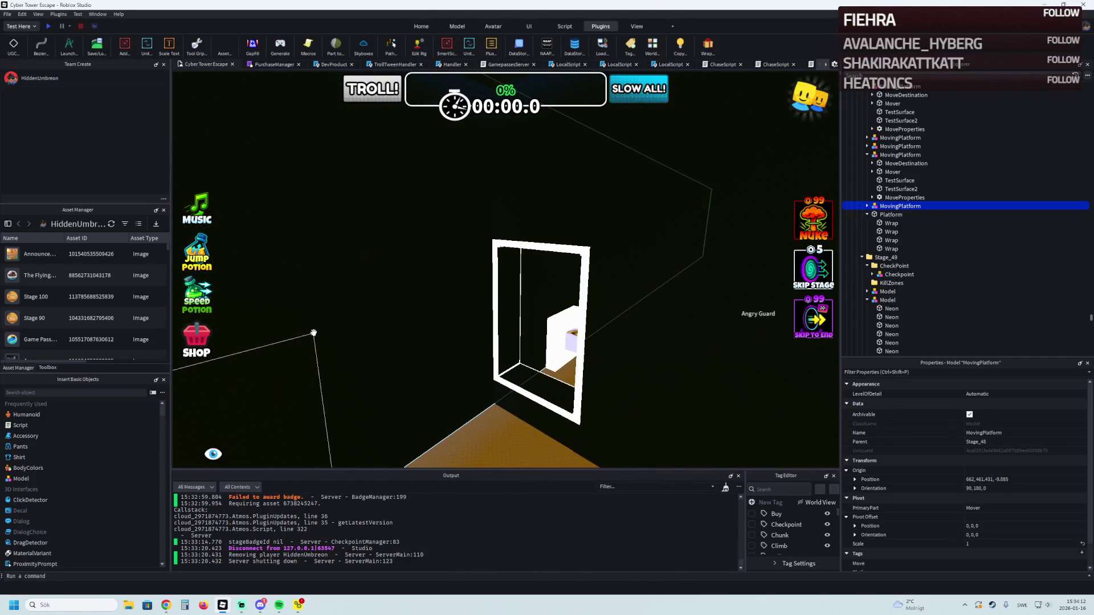
{"action": "key", "text": "d"}
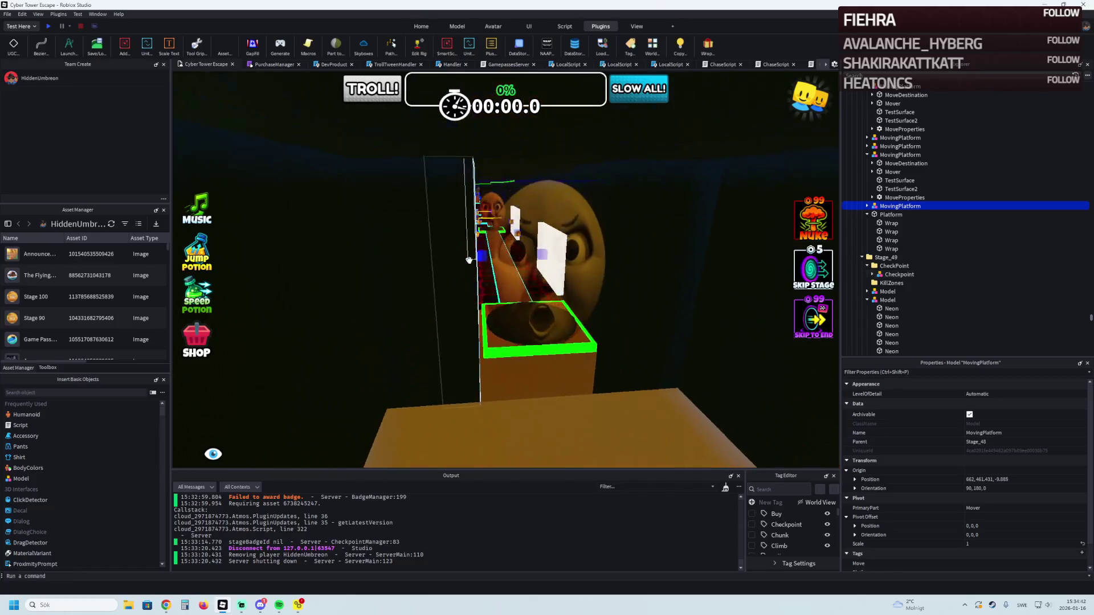
{"action": "key", "text": "a"}
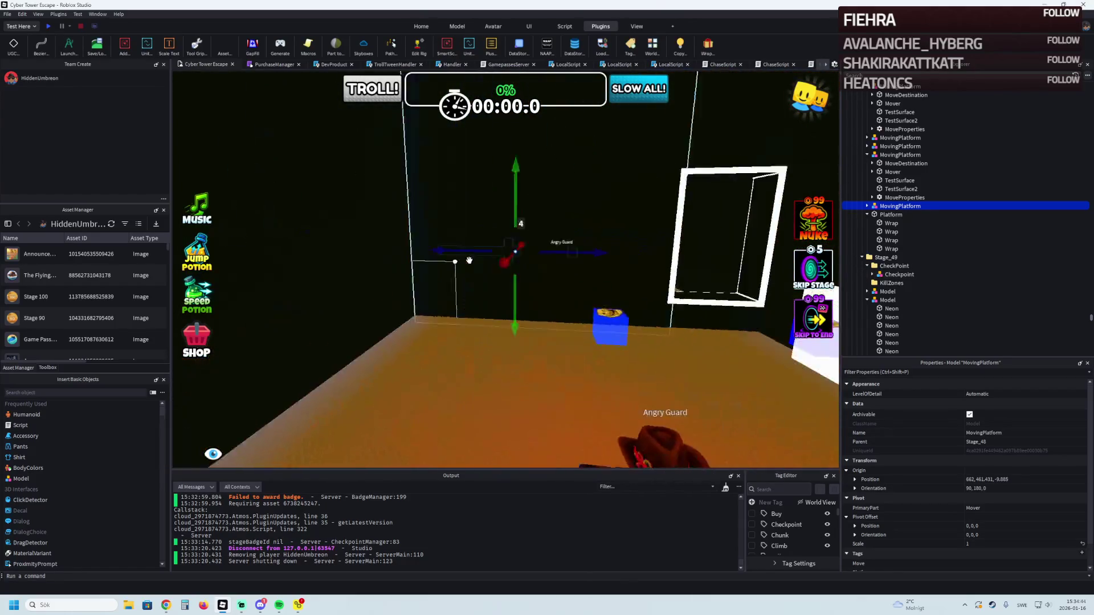
{"action": "key", "text": "a"}
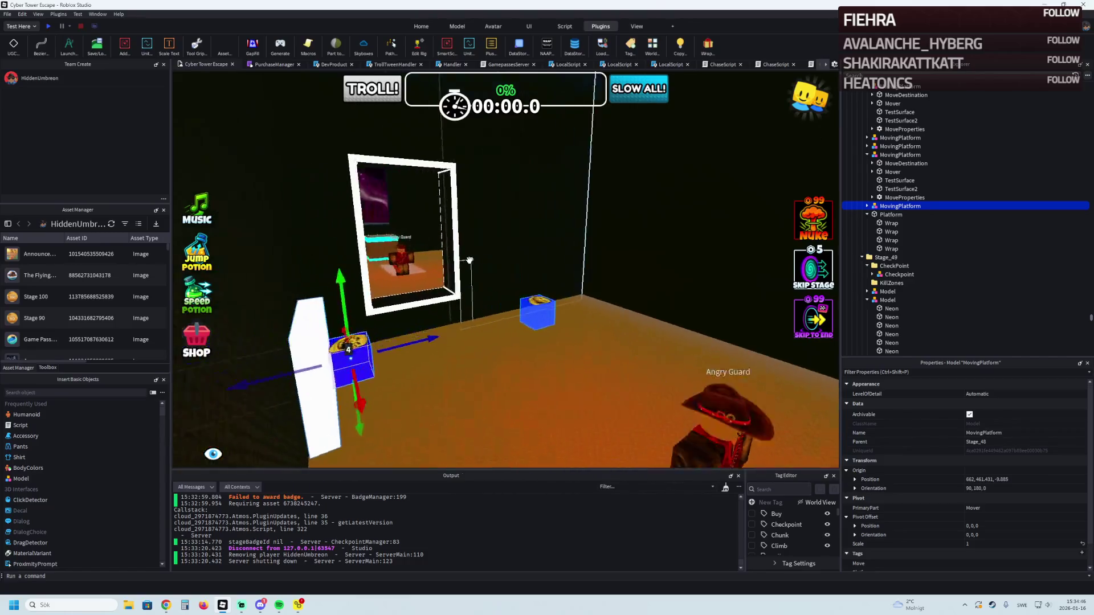
{"action": "key", "text": "a"}
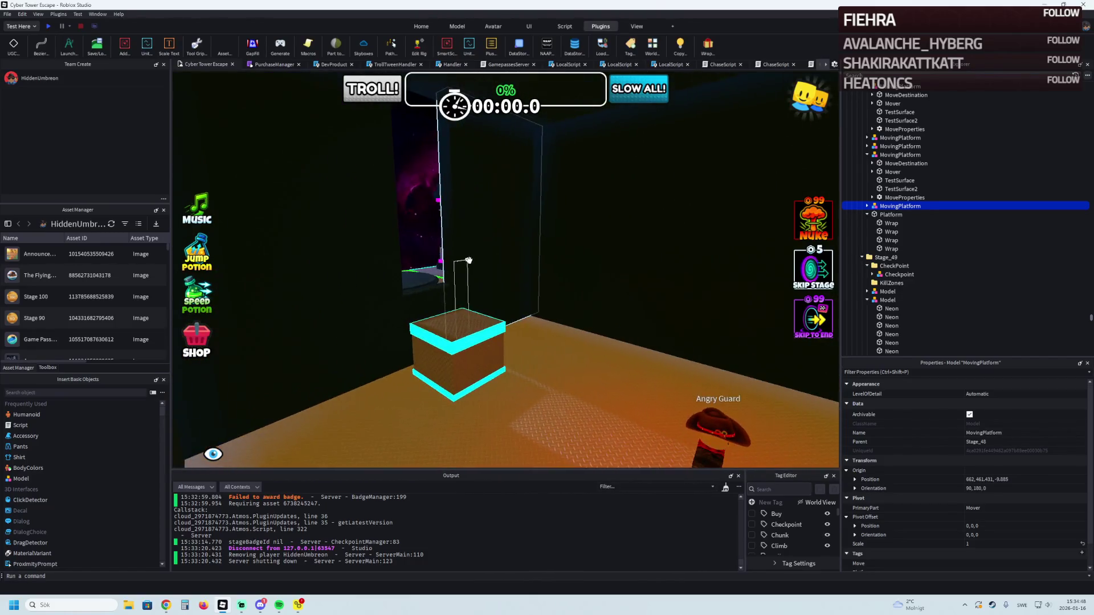
{"action": "key", "text": "a"}
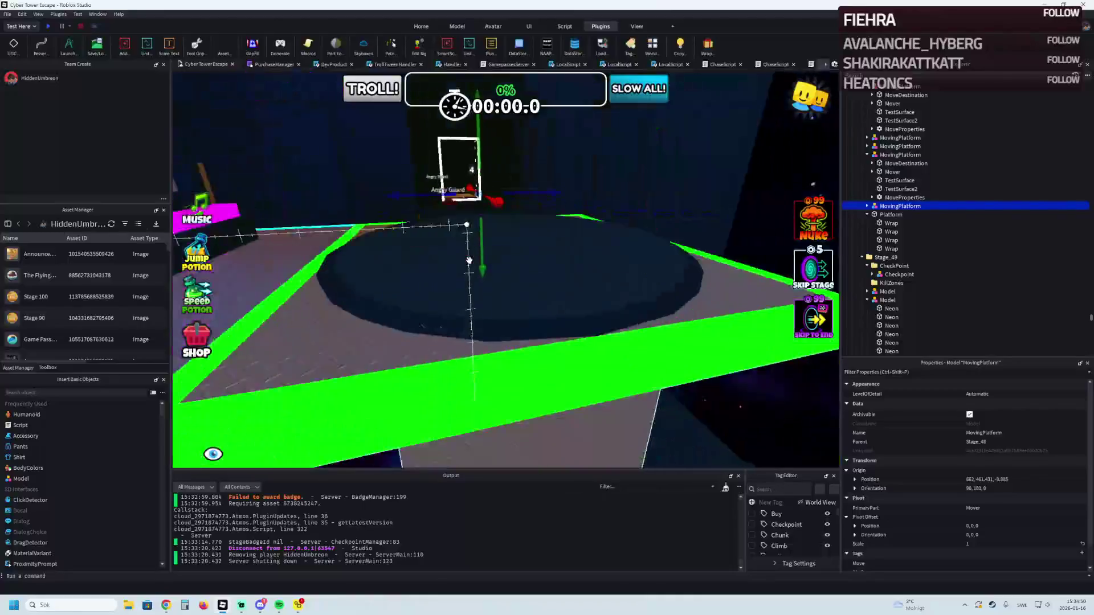
{"action": "key", "text": "a"}
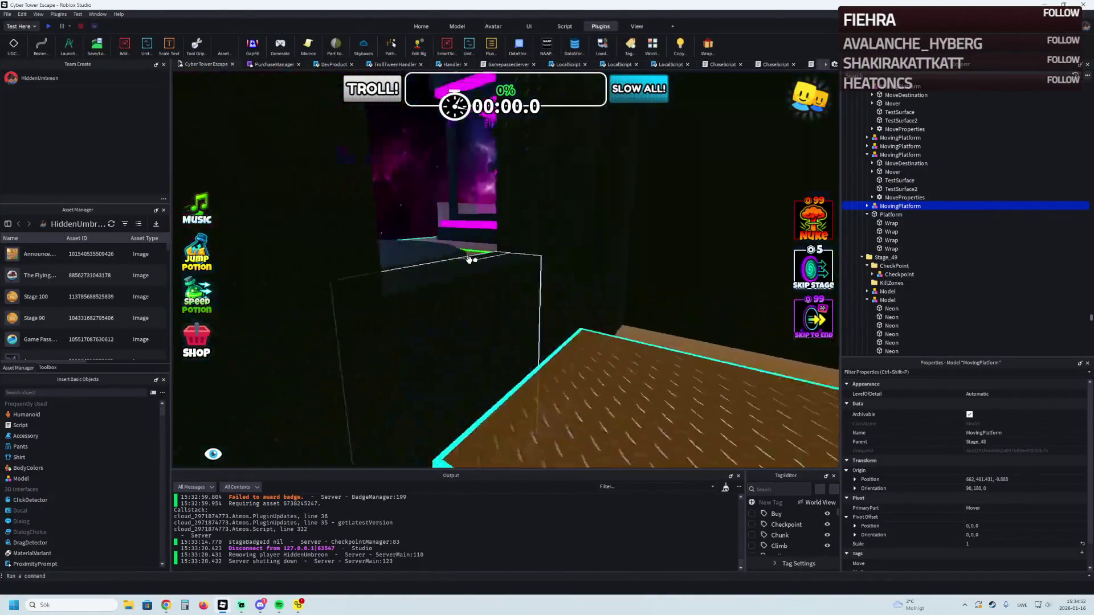
{"action": "key", "text": "a"}
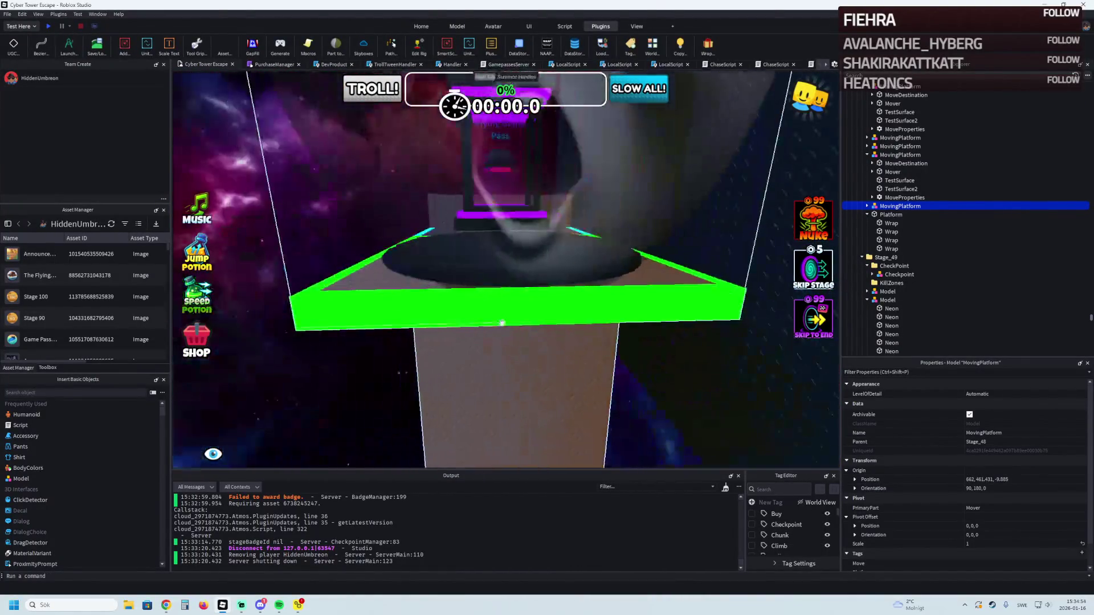
{"action": "left_click", "coordinate": [478, 318]}
Step: Lower the Stage 50 checkpoint and its flying shop platform by 0.5 studs
{"action": "key", "text": "d"}
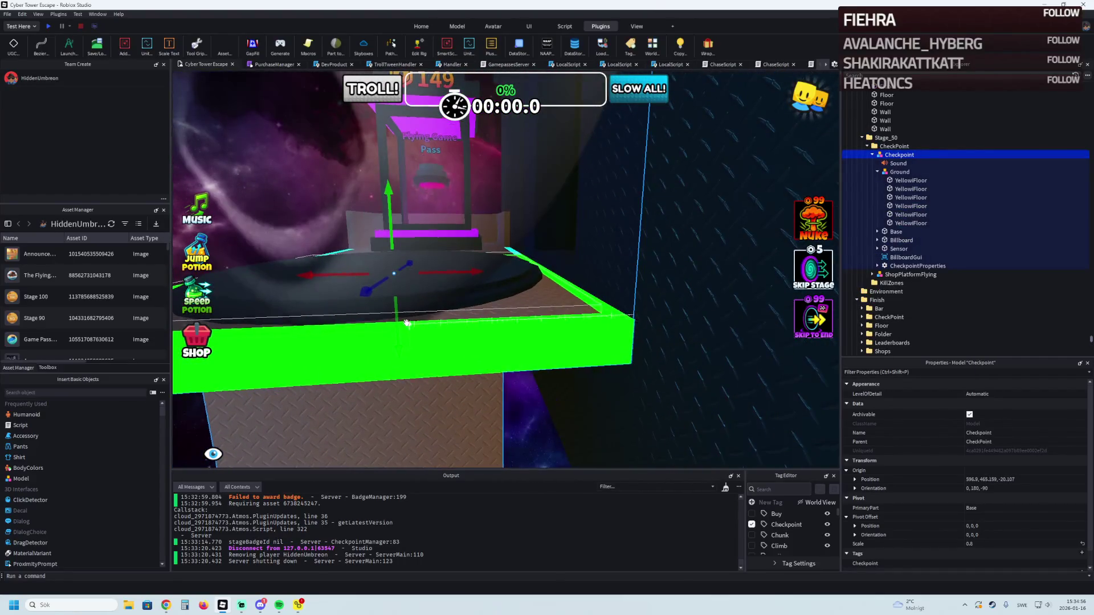
{"action": "key", "text": "d"}
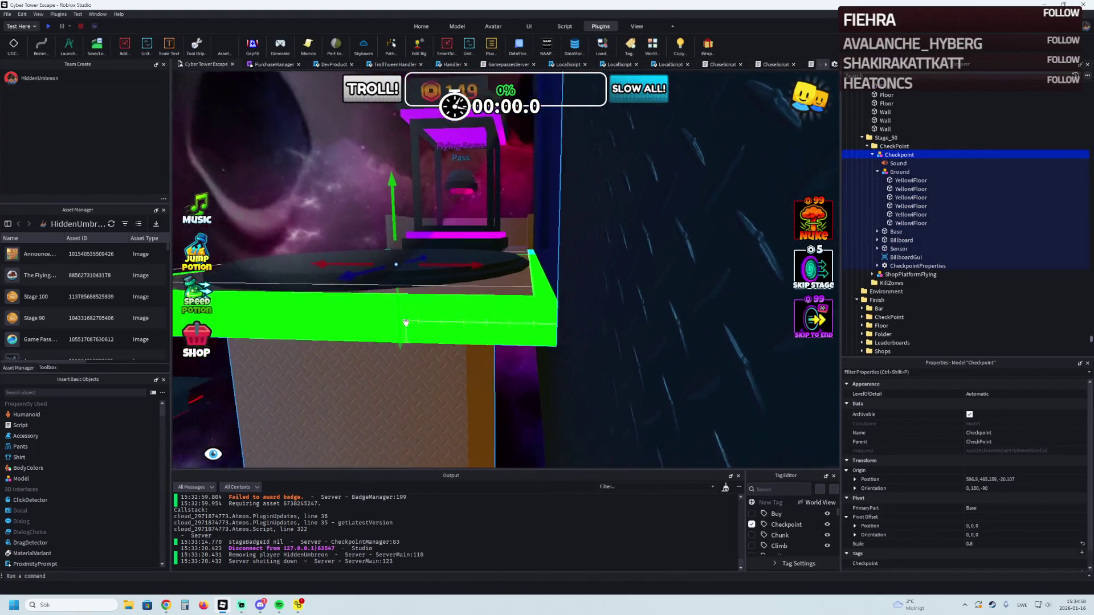
{"action": "key", "text": "w"}
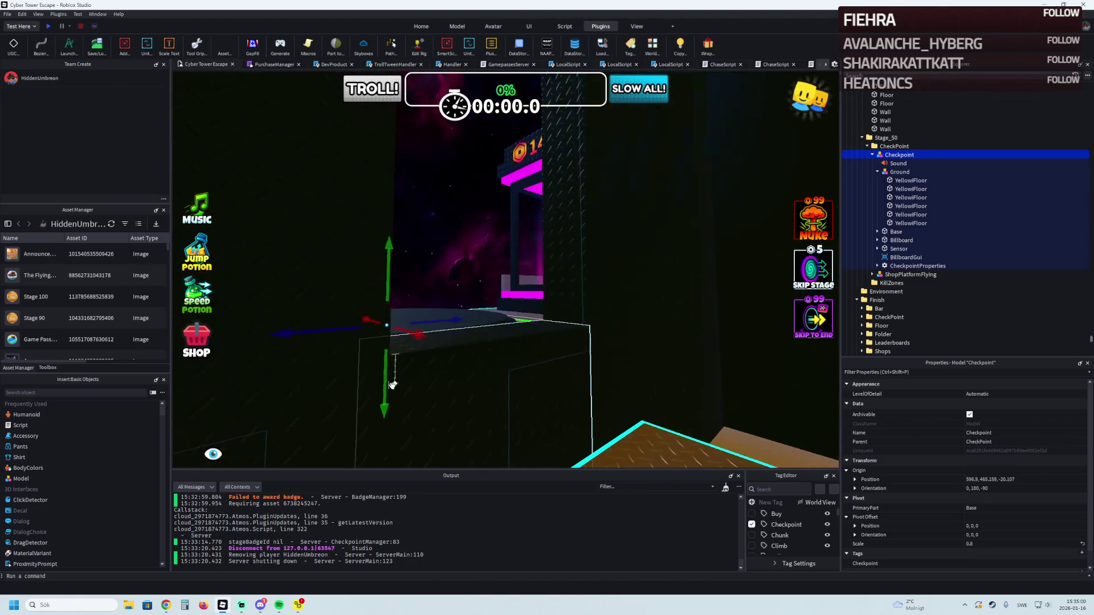
{"action": "left_click_drag", "start_coordinate": [391, 372], "coordinate": [391, 380]}
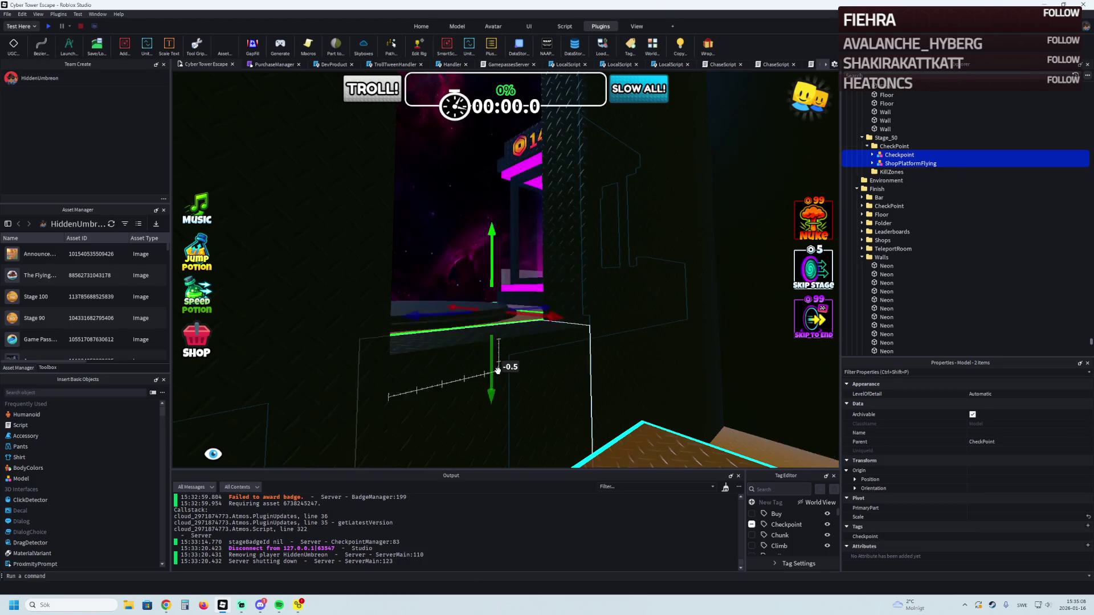
Step: Refocus on the checkpoint area and select the black Stage_43 wall
{"action": "key", "text": "d"}
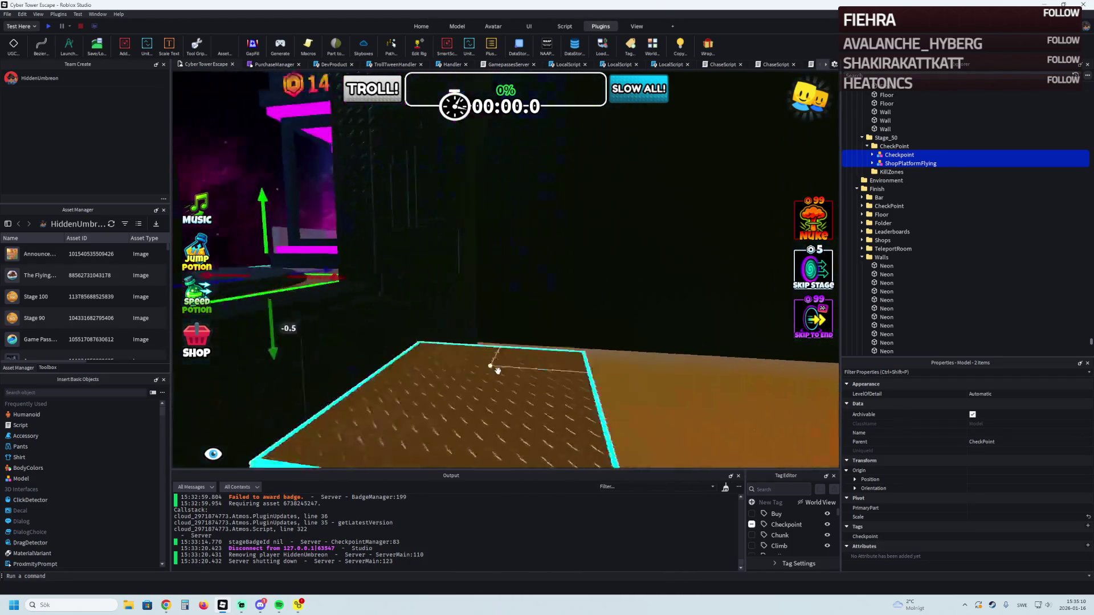
{"action": "key", "text": "a"}
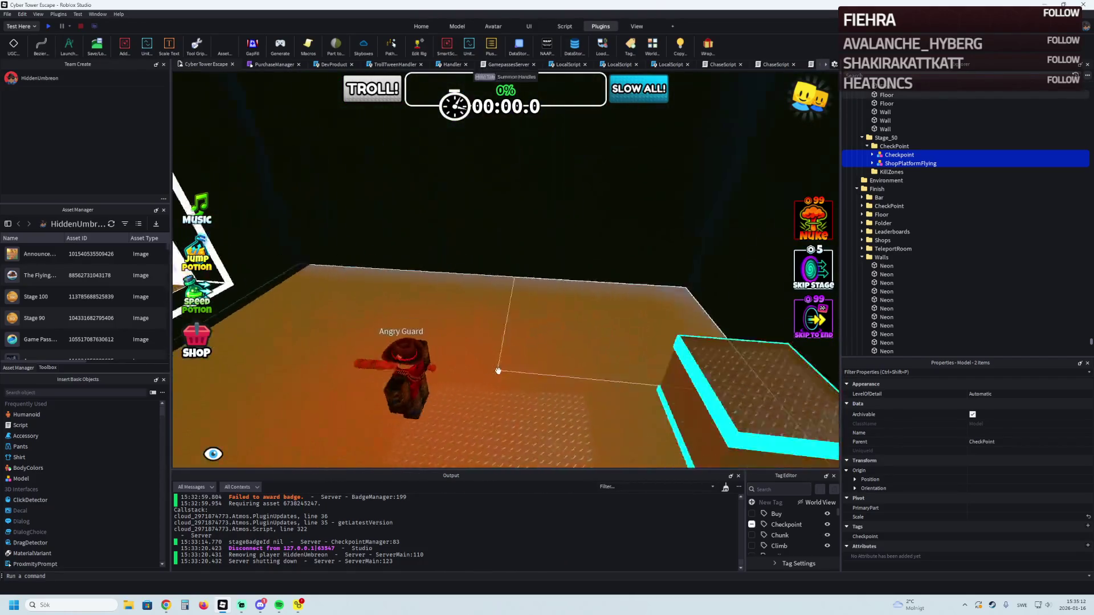
{"action": "key", "text": "f"}
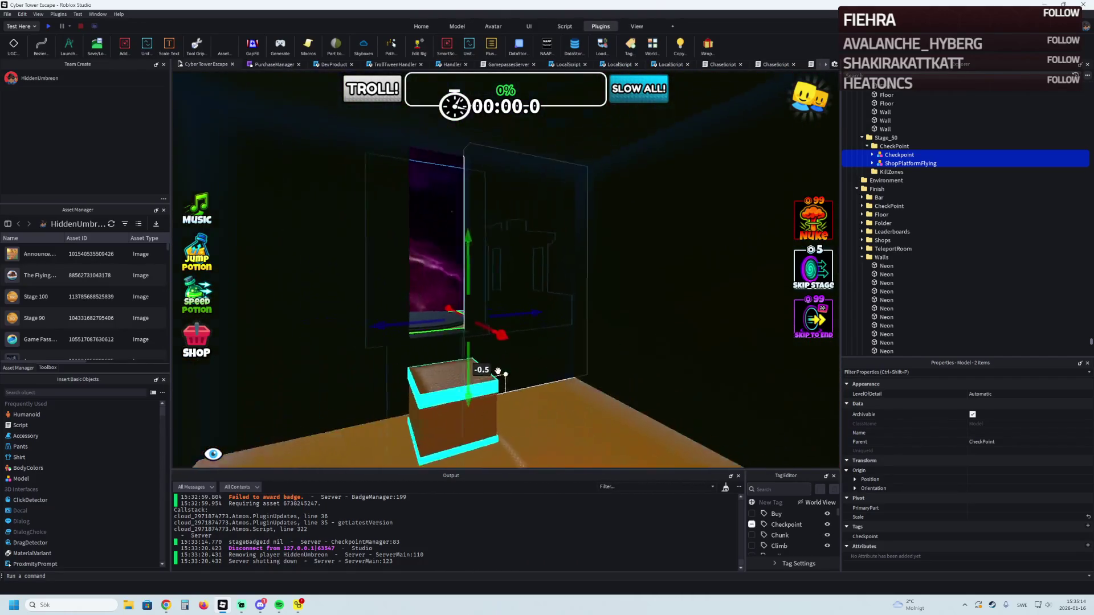
{"action": "scroll", "coordinate": [497, 370], "scroll_direction": "up", "scroll_amount": 5}
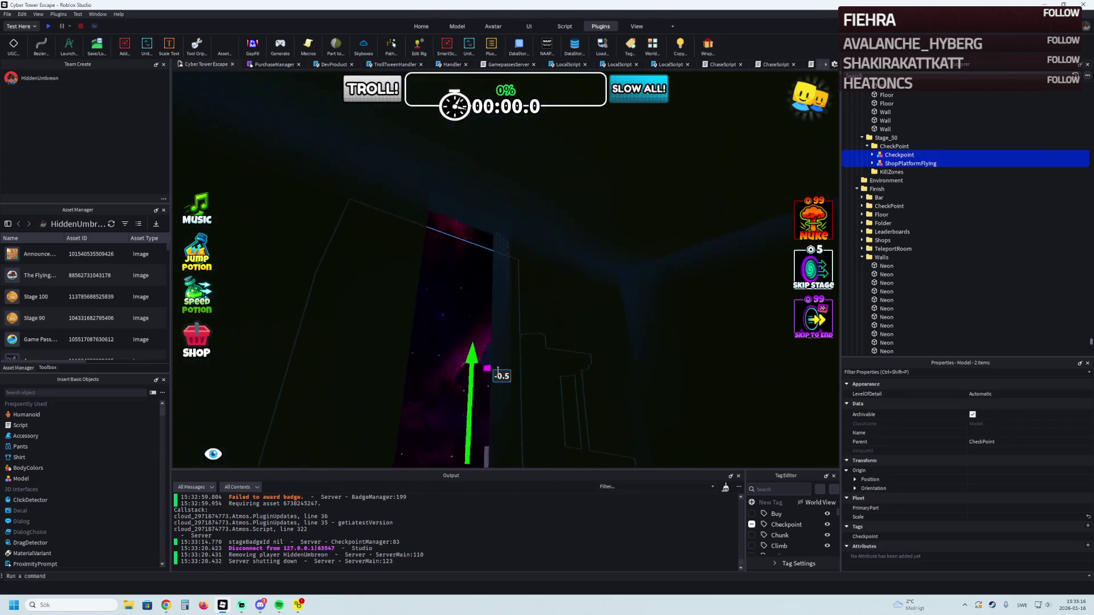
{"action": "scroll", "coordinate": [498, 371], "scroll_direction": "down", "scroll_amount": 3}
{"action": "left_click", "coordinate": [501, 286]}
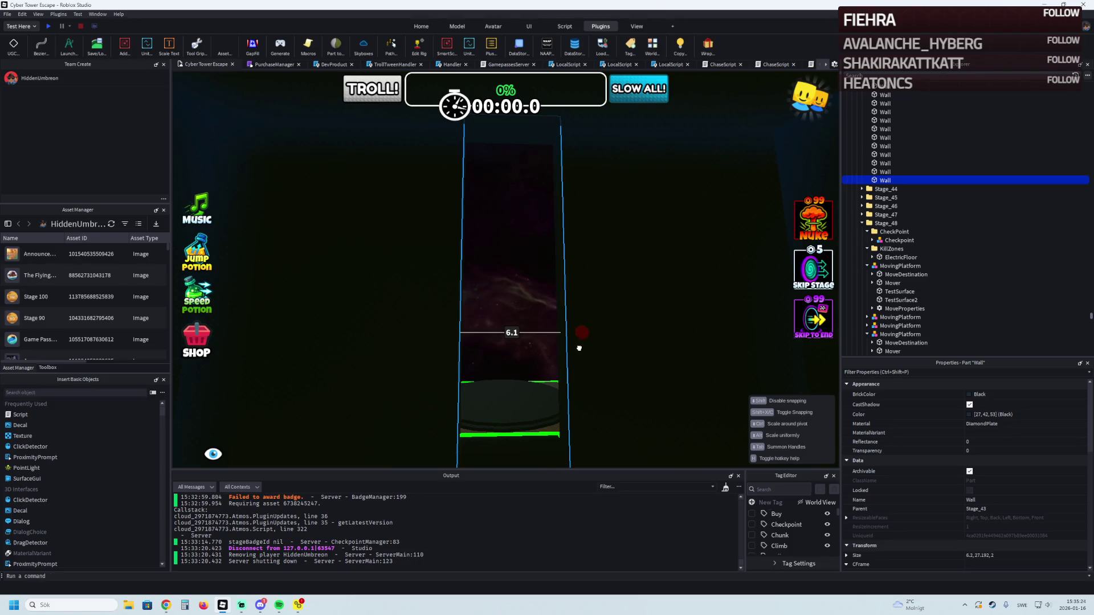
Step: Shorten the black diamond-plate wall by scaling it up from its bottom edge
{"action": "scroll", "coordinate": [578, 349], "scroll_direction": "down", "scroll_amount": 3}
{"action": "left_click_drag", "start_coordinate": [561, 392], "coordinate": [575, 314]}
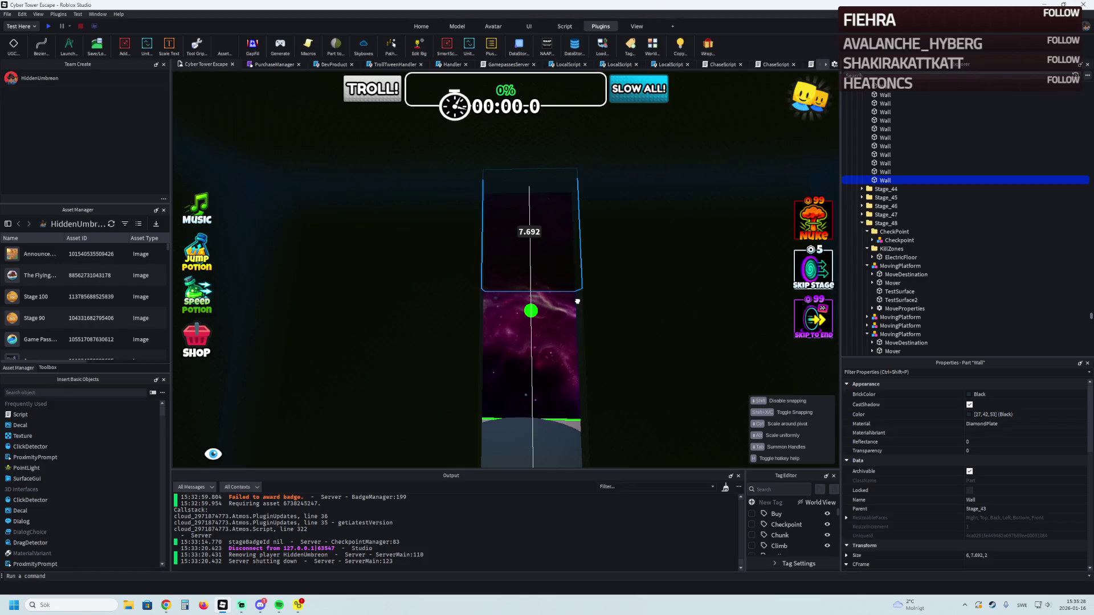
{"action": "key", "text": "s"}
{"action": "key", "text": "s"}
{"action": "key", "text": "s"}
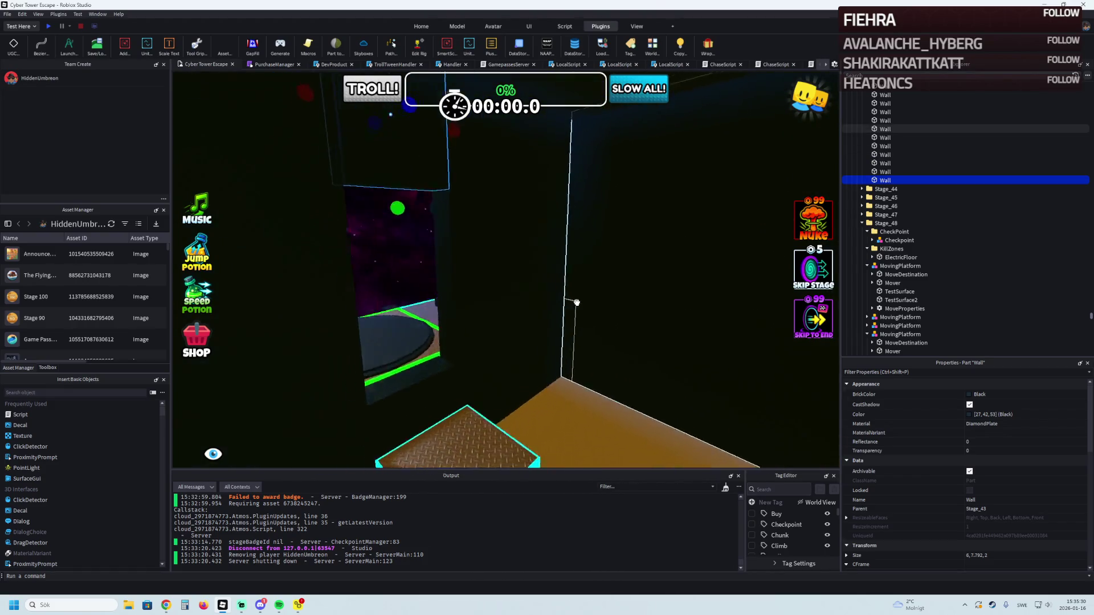
{"action": "key", "text": "s"}
{"action": "key", "text": "s"}
{"action": "key", "text": "s"}
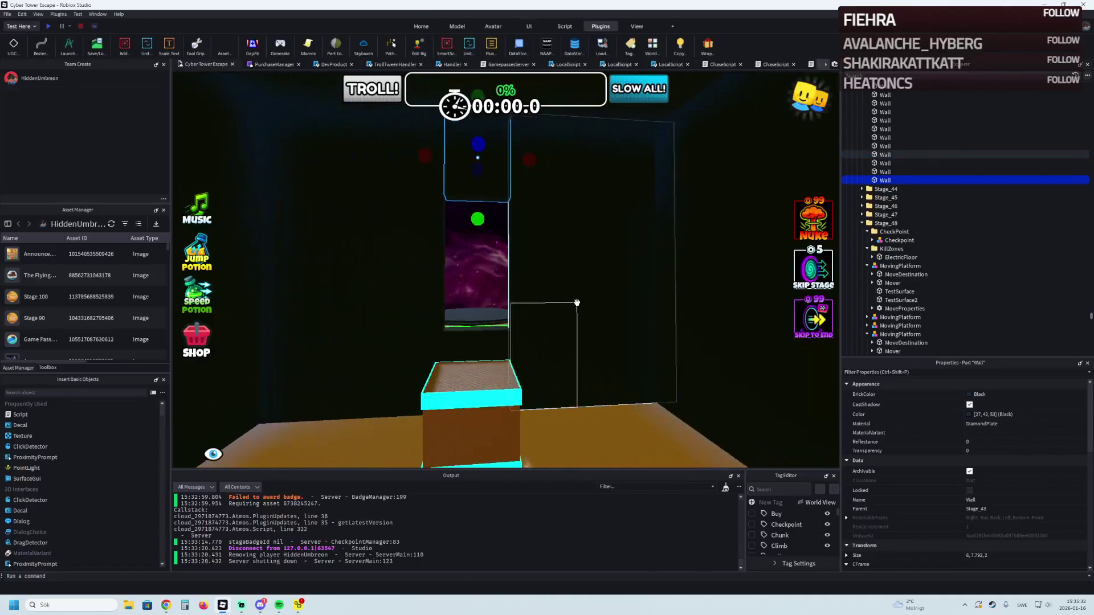
{"action": "key", "text": "s"}
{"action": "key", "text": "s"}
{"action": "key", "text": "s"}
Step: Move the white neon strip into Stage_49 and slide it toward the checkpoint platform
{"action": "left_click", "coordinate": [528, 284]}
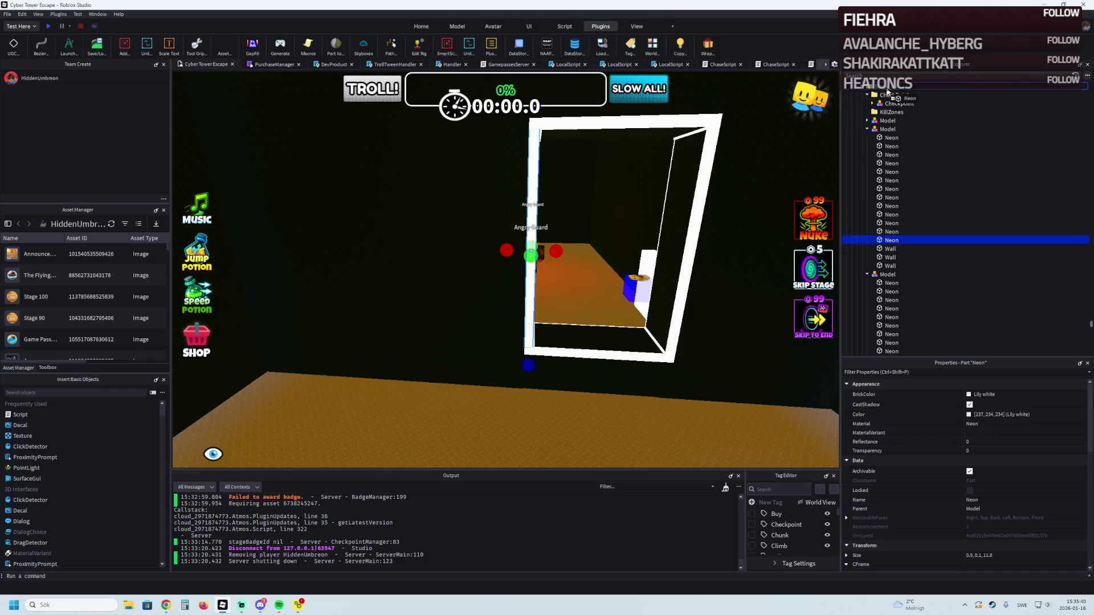
{"action": "left_click_drag", "start_coordinate": [887, 91], "coordinate": [886, 89]}
{"action": "key", "text": "f"}
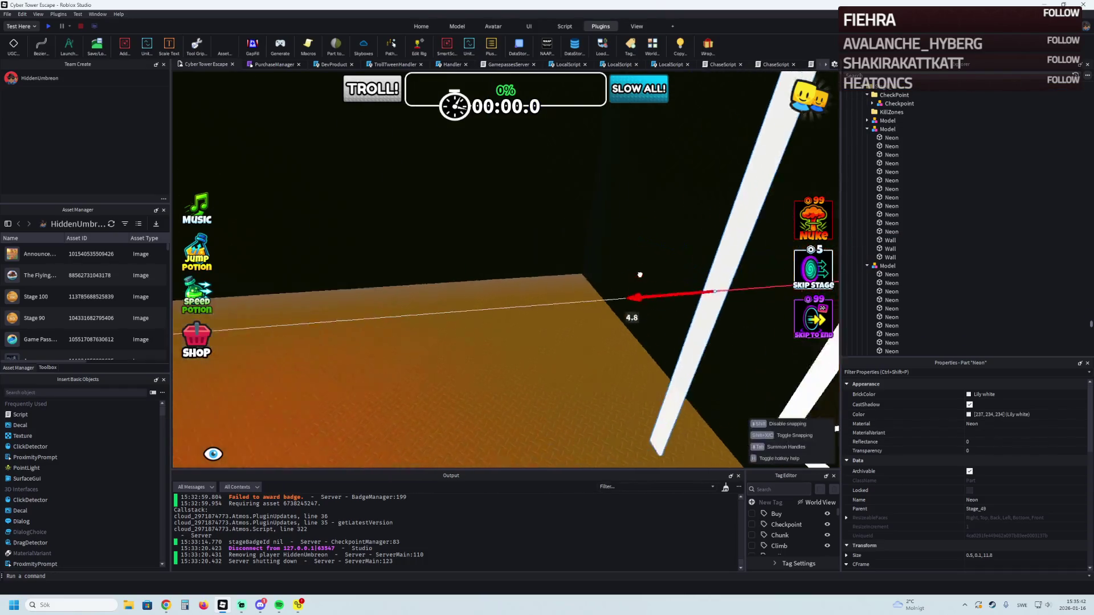
{"action": "key", "text": "d"}
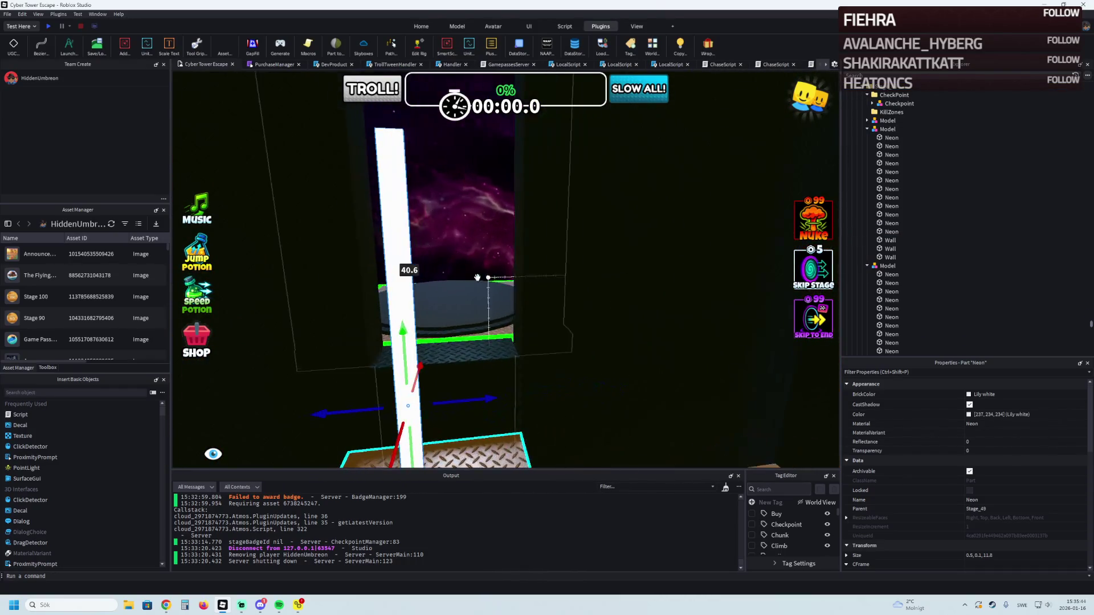
{"action": "mouse_move", "coordinate": [407, 289]}
{"action": "left_mouse_down"}
{"action": "mouse_move", "coordinate": [586, 291]}
{"action": "mouse_move", "coordinate": [548, 286]}
{"action": "left_mouse_up"}
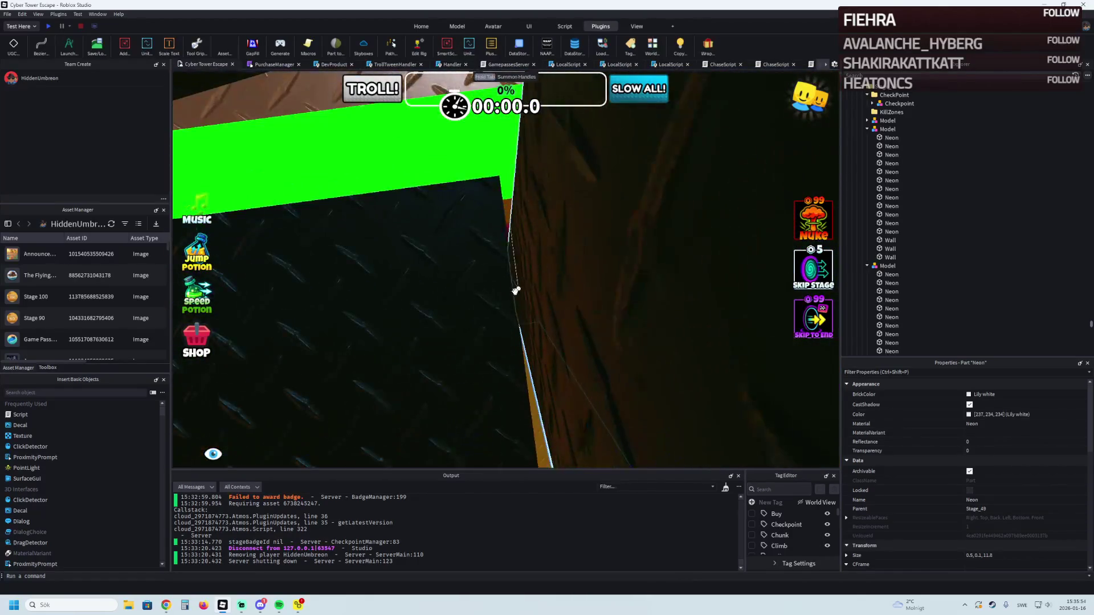
Step: Resize the black wall with the Scale tool
{"action": "left_click", "coordinate": [517, 288]}
{"action": "key", "text": "alt+s"}
{"action": "key", "text": "Escape"}
{"action": "left_click_drag", "start_coordinate": [530, 290], "coordinate": [532, 292]}
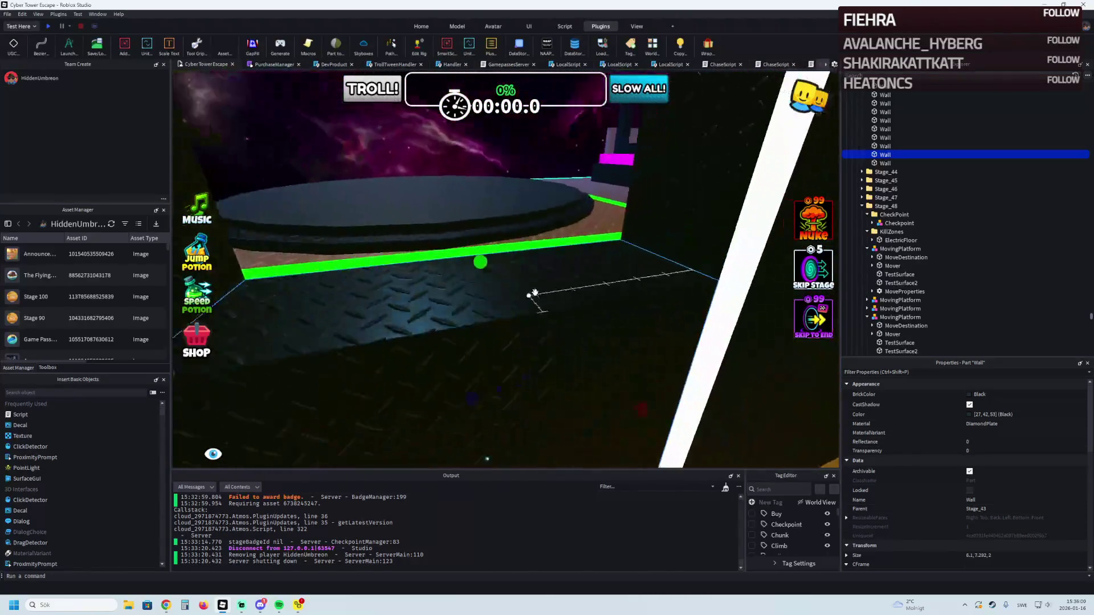
Step: Shorten the upright neon strip to about 0.6 × 0.1 × 12.3 beside the wall
{"action": "left_click", "coordinate": [519, 264]}
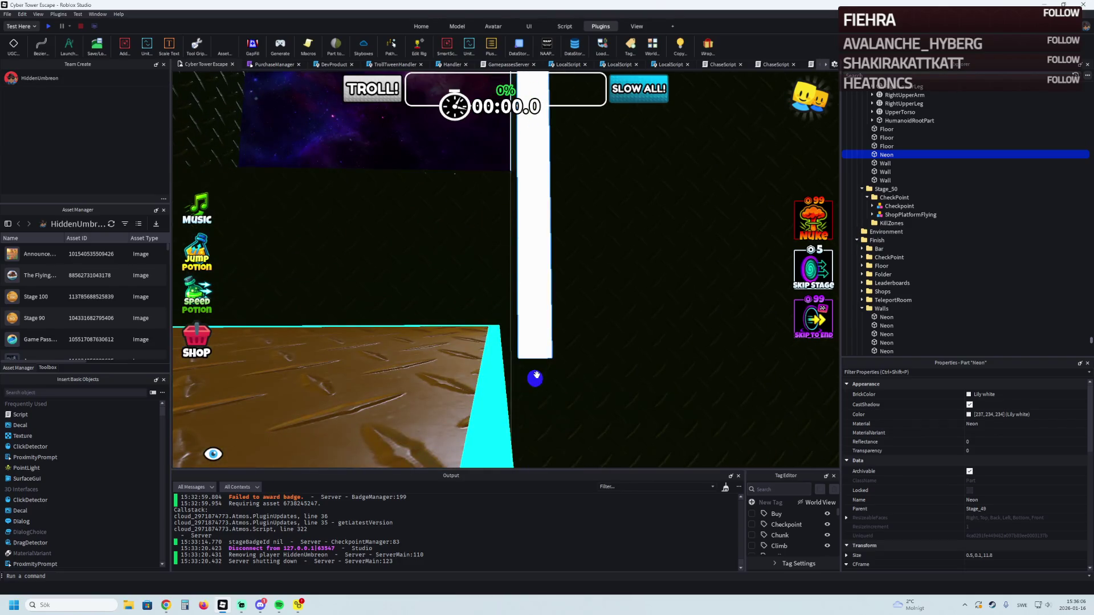
{"action": "left_click_drag", "start_coordinate": [535, 376], "coordinate": [542, 347]}
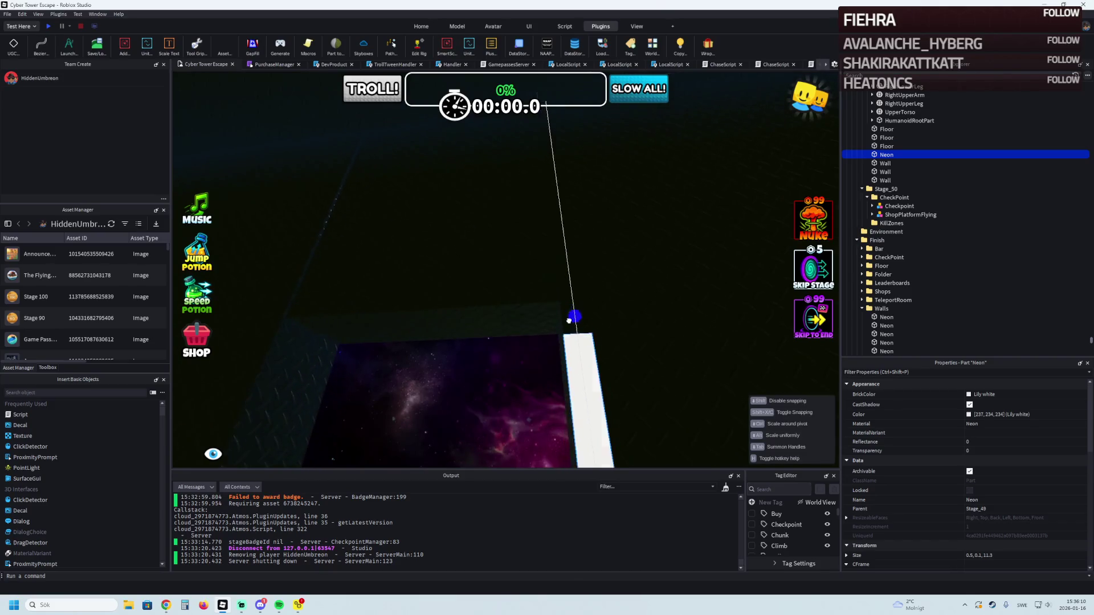
{"action": "key", "text": "f"}
{"action": "mouse_move", "coordinate": [533, 217]}
{"action": "left_mouse_down"}
{"action": "mouse_move", "coordinate": [538, 243]}
{"action": "mouse_move", "coordinate": [542, 219]}
{"action": "left_mouse_up"}
Step: Select the Stage_43 black wall again and zoom in to inspect it
{"action": "left_click", "coordinate": [497, 217]}
{"action": "key", "text": "f"}
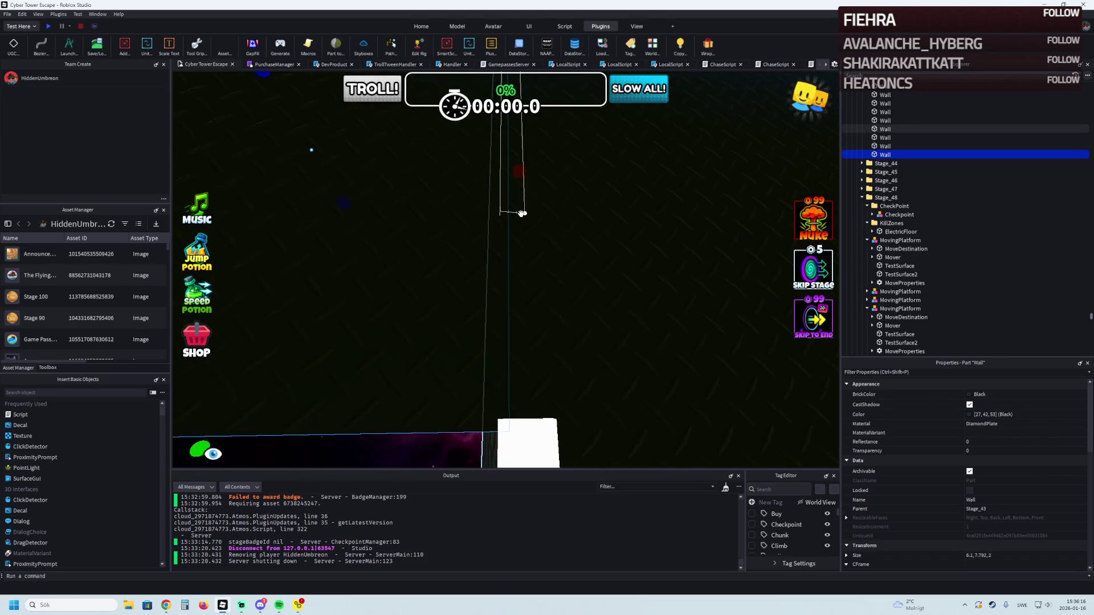
{"action": "scroll", "coordinate": [524, 236], "scroll_direction": "up", "scroll_amount": 10}
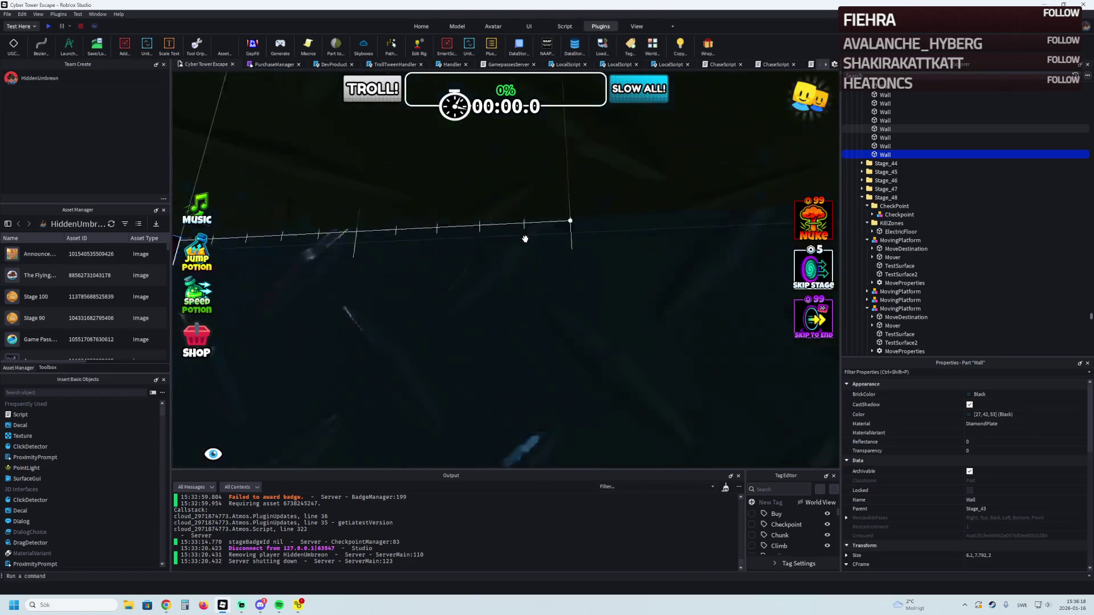
{"action": "scroll", "coordinate": [525, 238], "scroll_direction": "up", "scroll_amount": 3}
{"action": "scroll", "coordinate": [511, 265], "scroll_direction": "down", "scroll_amount": 5}
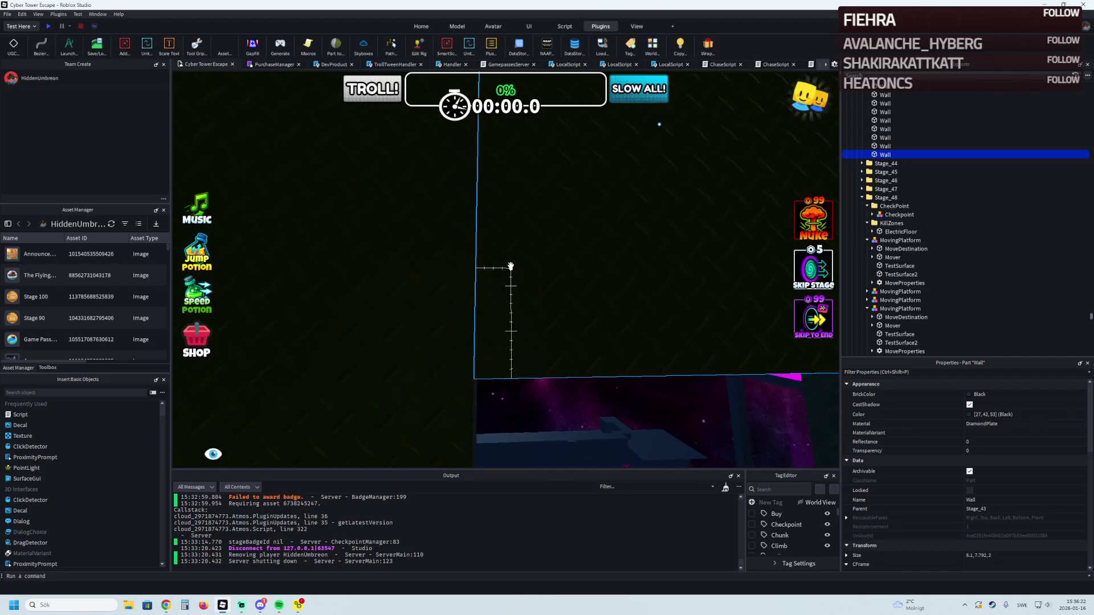
{"action": "scroll", "coordinate": [510, 267], "scroll_direction": "up", "scroll_amount": 5}
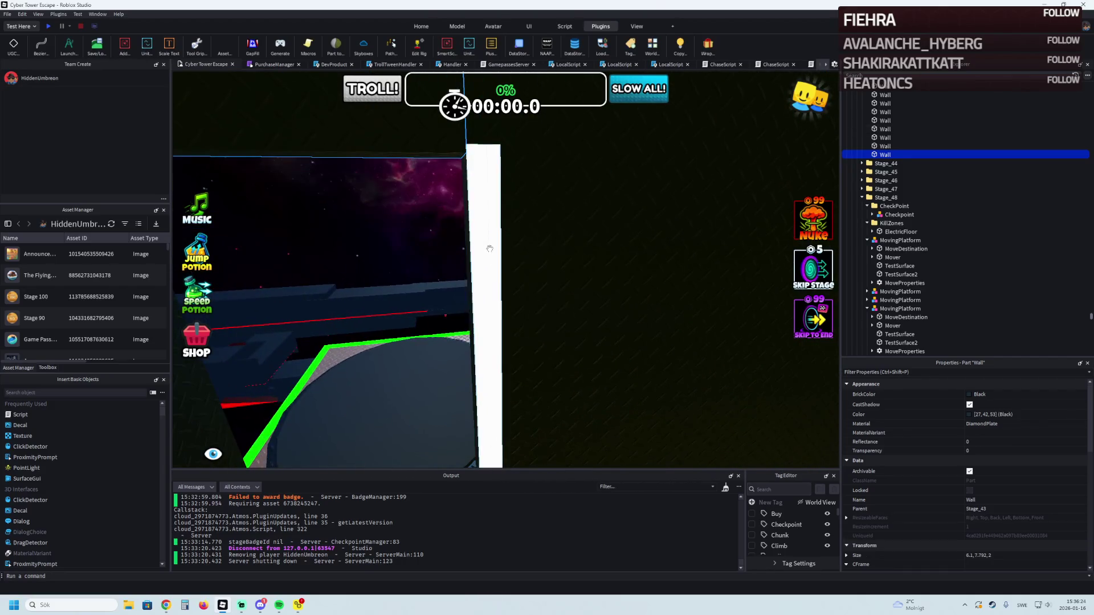
{"action": "scroll", "coordinate": [516, 261], "scroll_direction": "up", "scroll_amount": 3}
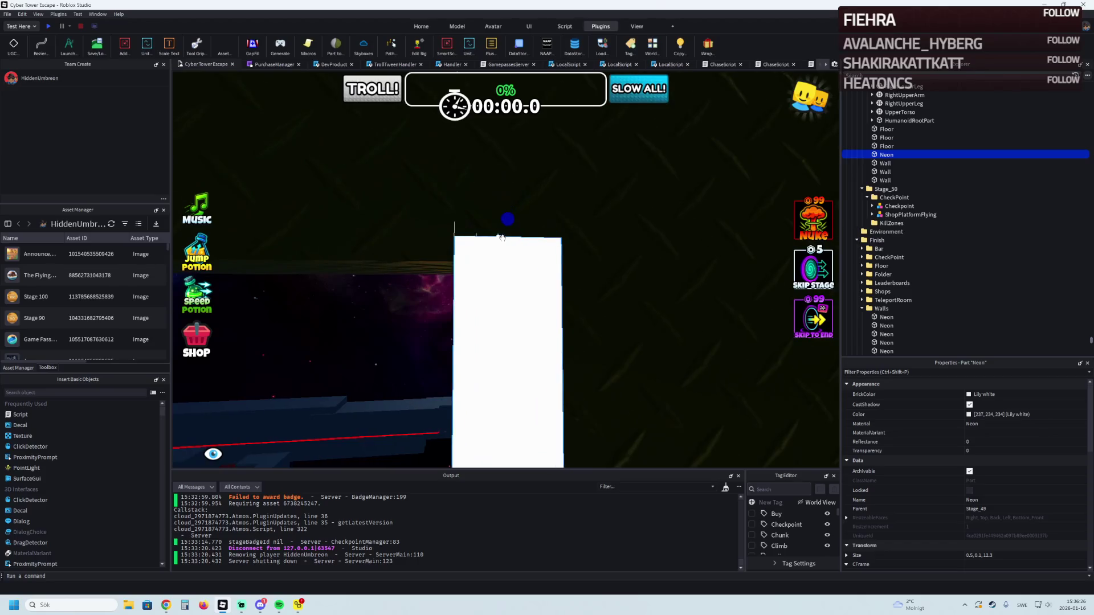
Step: Move the neon strip down along the wall, then duplicate it and position the copy
{"action": "scroll", "coordinate": [508, 237], "scroll_direction": "down", "scroll_amount": 6}
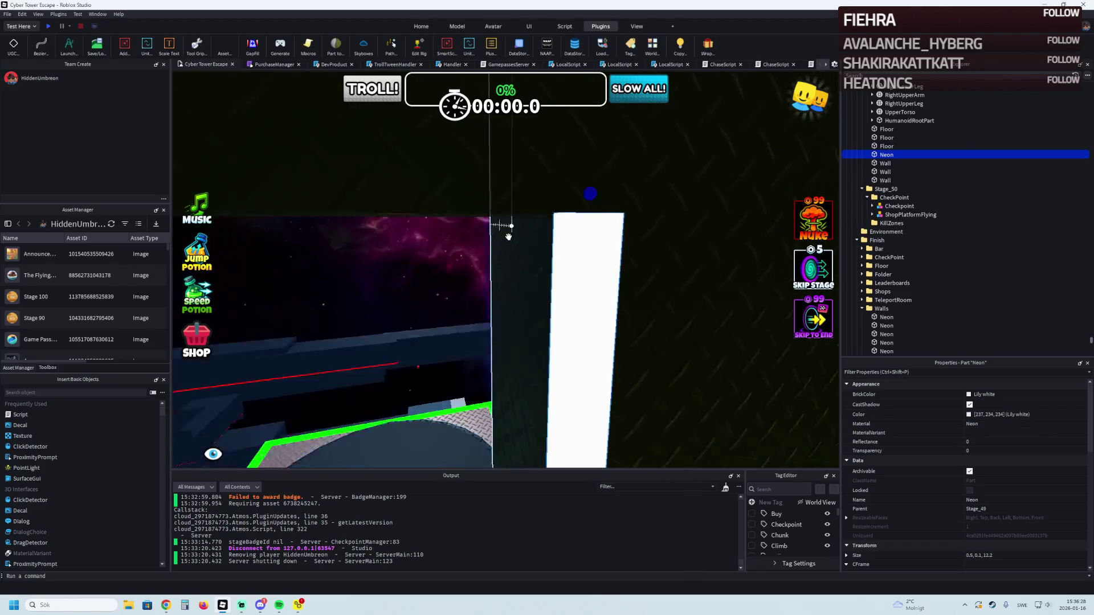
{"action": "mouse_move", "coordinate": [596, 309]}
{"action": "left_mouse_down"}
{"action": "mouse_move", "coordinate": [494, 302]}
{"action": "mouse_move", "coordinate": [504, 308]}
{"action": "left_mouse_up"}
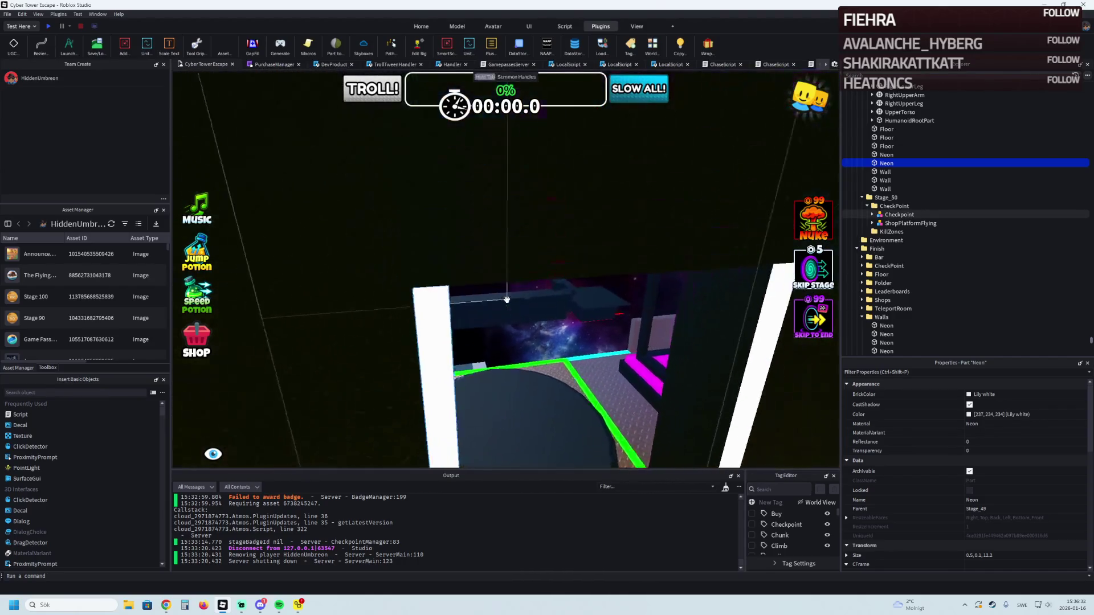
{"action": "key", "text": "ctrl+d"}
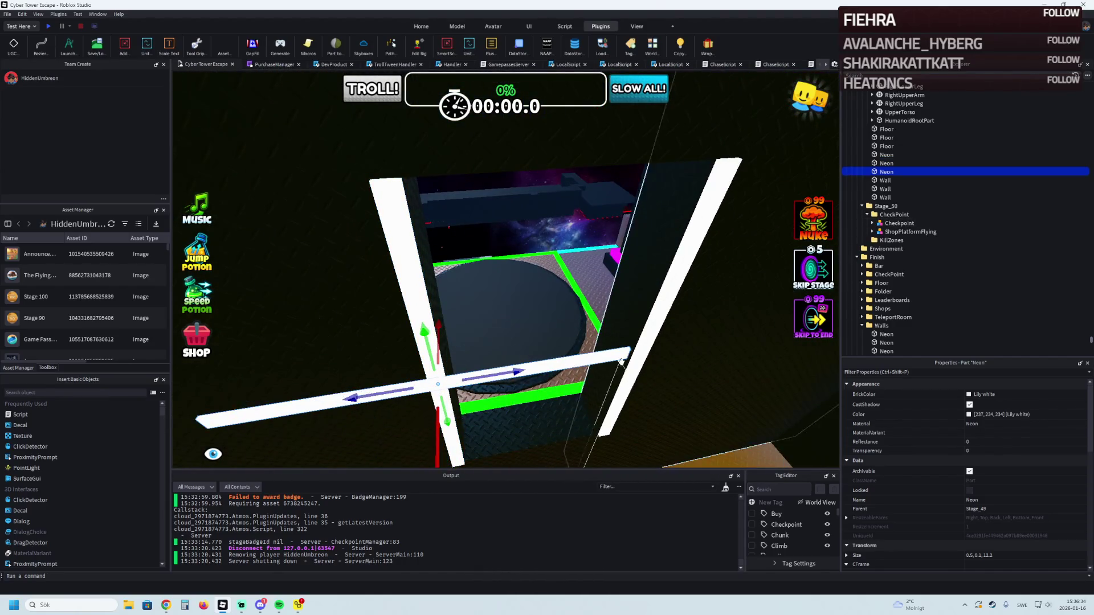
{"action": "key", "text": "w"}
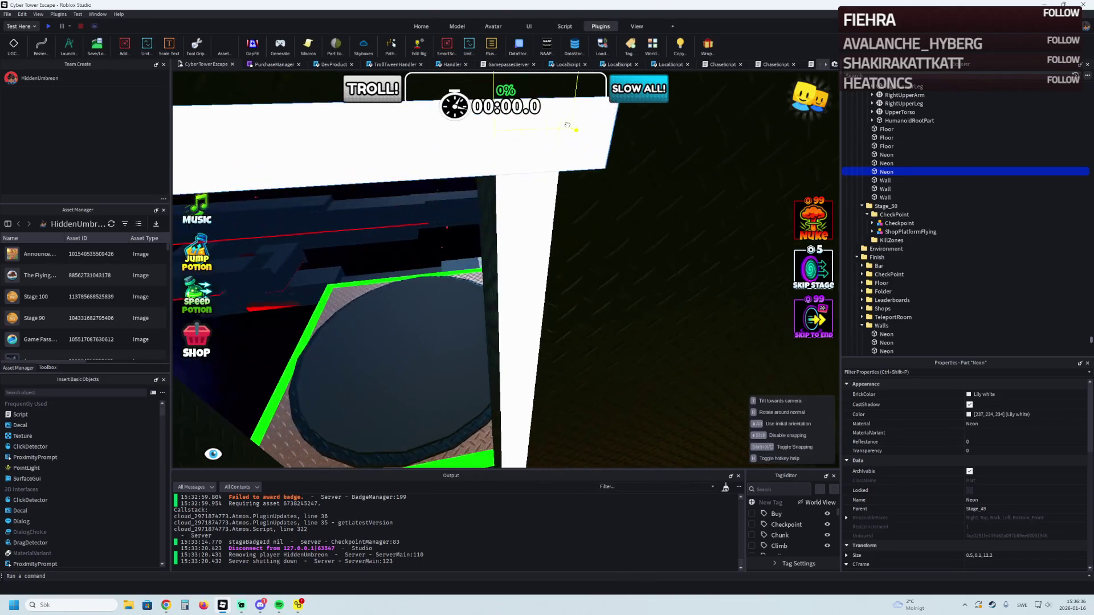
{"action": "mouse_move", "coordinate": [571, 163]}
{"action": "left_mouse_down"}
{"action": "mouse_move", "coordinate": [586, 220]}
{"action": "mouse_move", "coordinate": [725, 276]}
{"action": "mouse_move", "coordinate": [627, 296]}
{"action": "mouse_move", "coordinate": [612, 320]}
{"action": "left_mouse_up"}
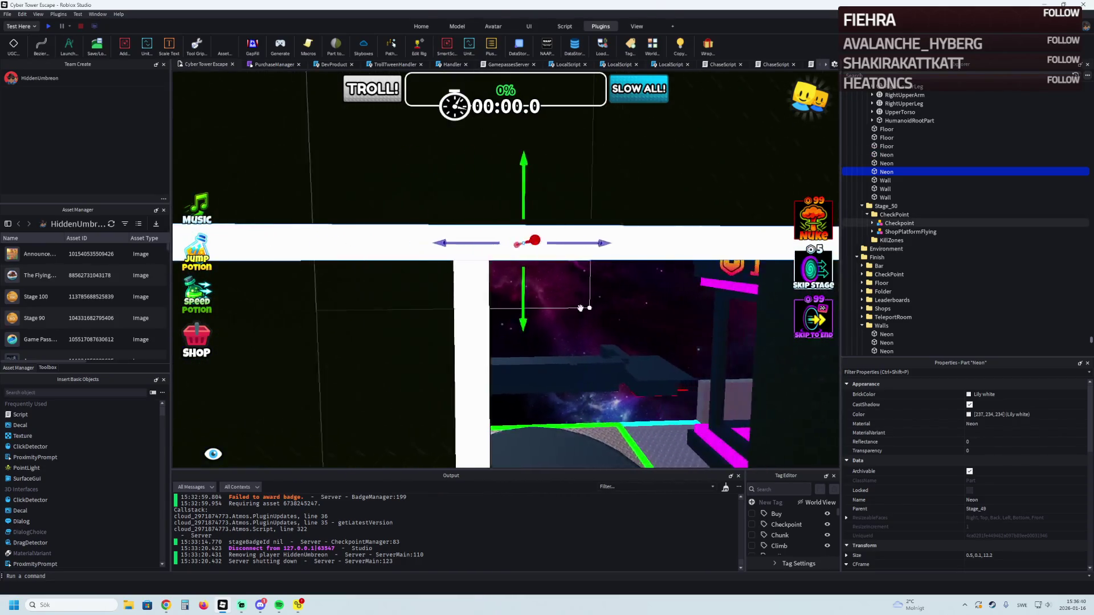
Step: Shorten the white neon strip from 12.2 to 7.1 and lift it about 11.4 studs
{"action": "left_click_drag", "start_coordinate": [288, 244], "coordinate": [469, 254]}
{"action": "key", "text": "ctrl+2"}
{"action": "key", "text": "f"}
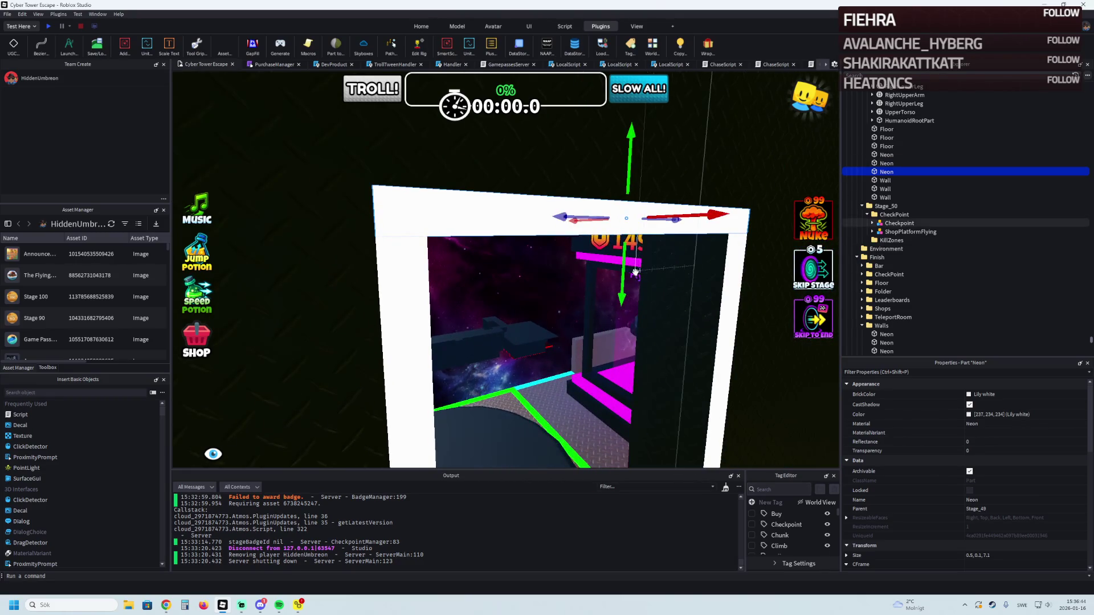
{"action": "mouse_move", "coordinate": [622, 269]}
{"action": "left_mouse_down"}
{"action": "mouse_move", "coordinate": [605, 304]}
{"action": "mouse_move", "coordinate": [541, 254]}
{"action": "left_mouse_up"}
{"action": "key", "text": "Tab"}
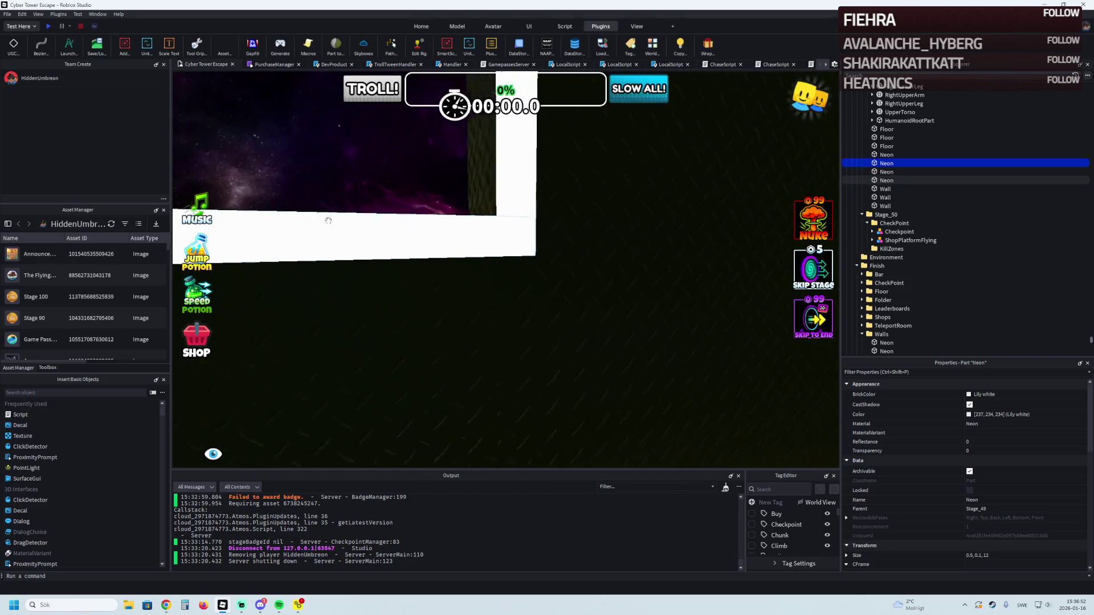
Step: Move the view along the large white wall into the orange-floored room
{"action": "left_click", "coordinate": [623, 296]}
{"action": "key", "text": "f"}
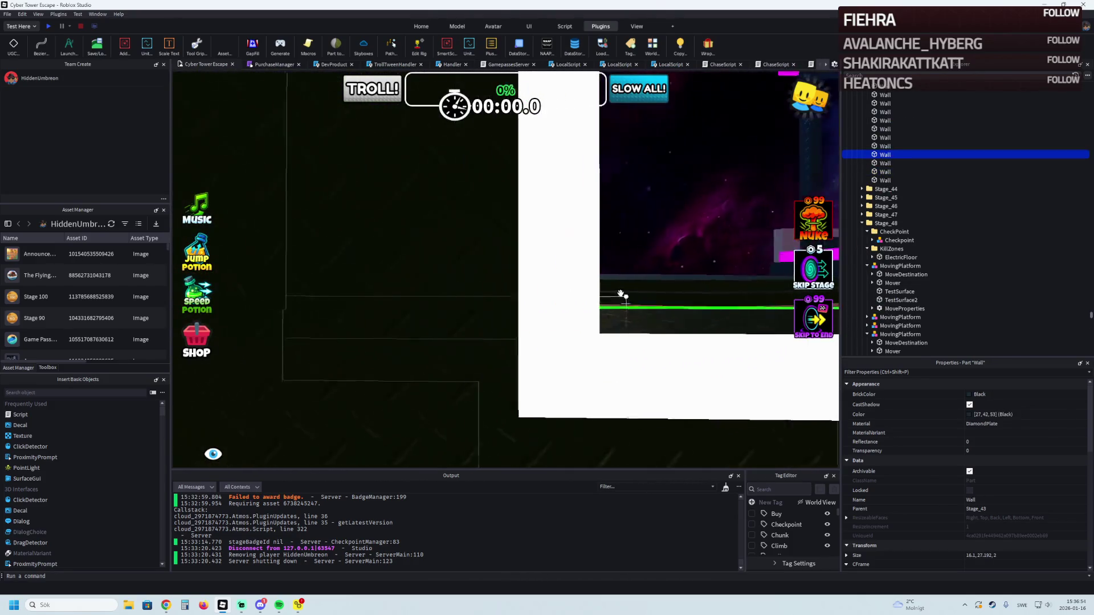
{"action": "key", "text": "d"}
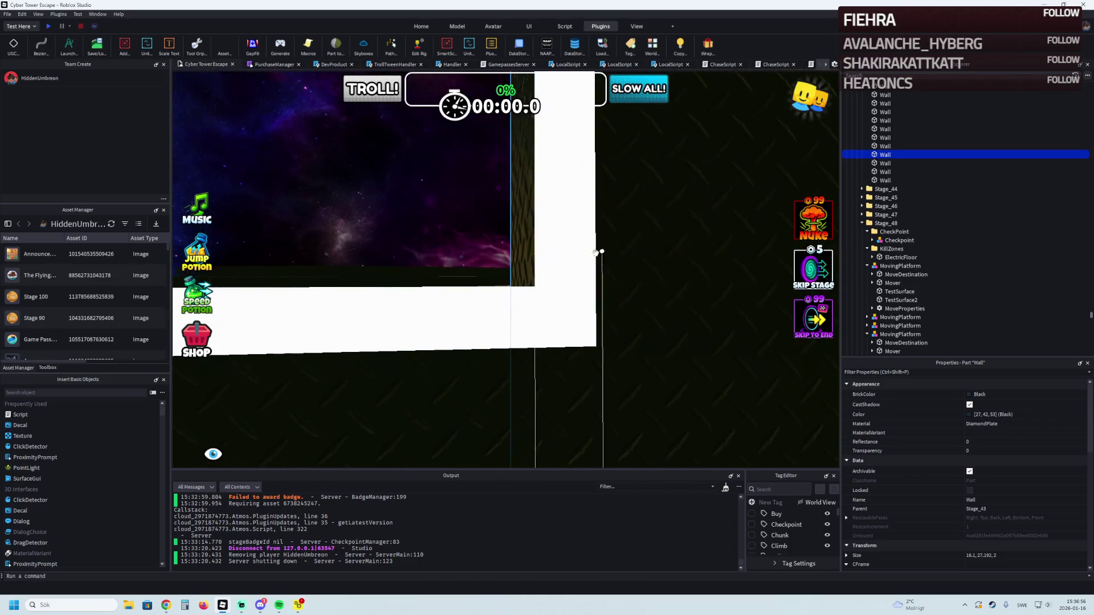
{"action": "key", "text": "d"}
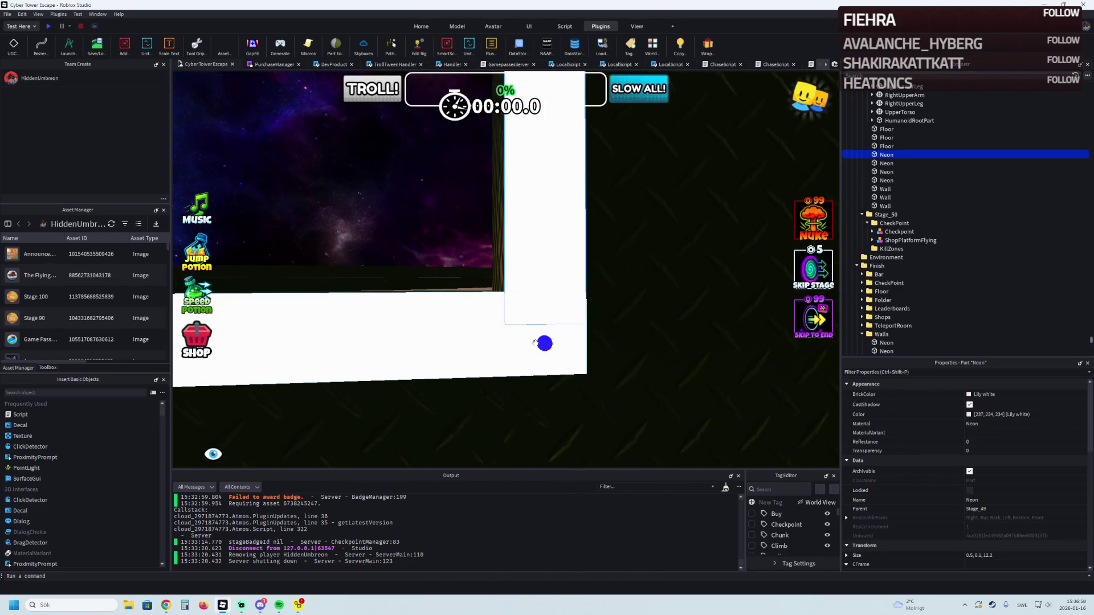
{"action": "left_click", "coordinate": [672, 343]}
{"action": "key", "text": "f"}
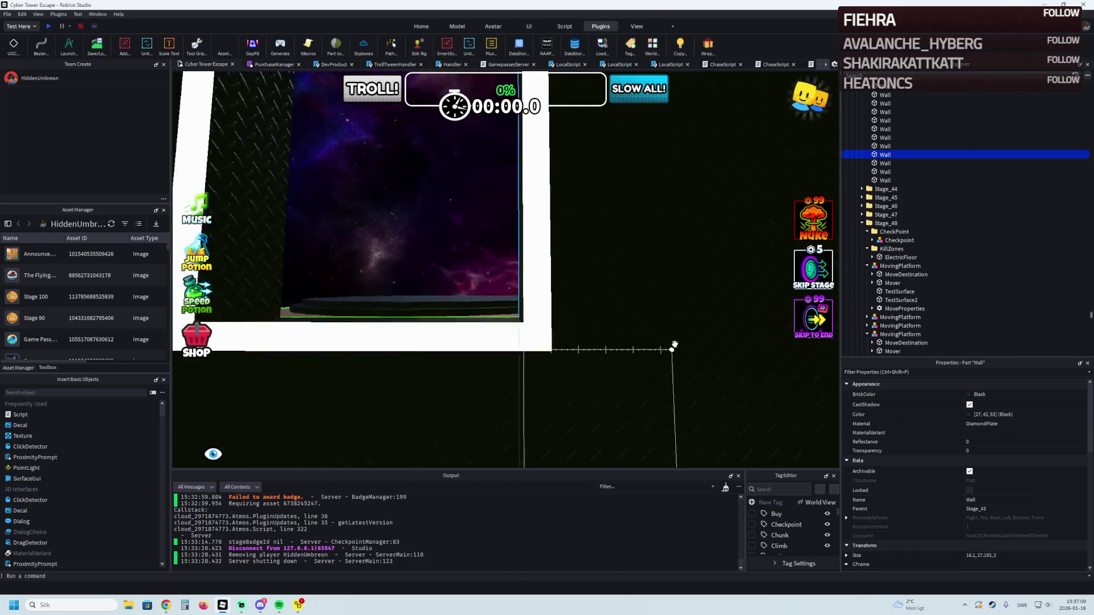
{"action": "key", "text": "w"}
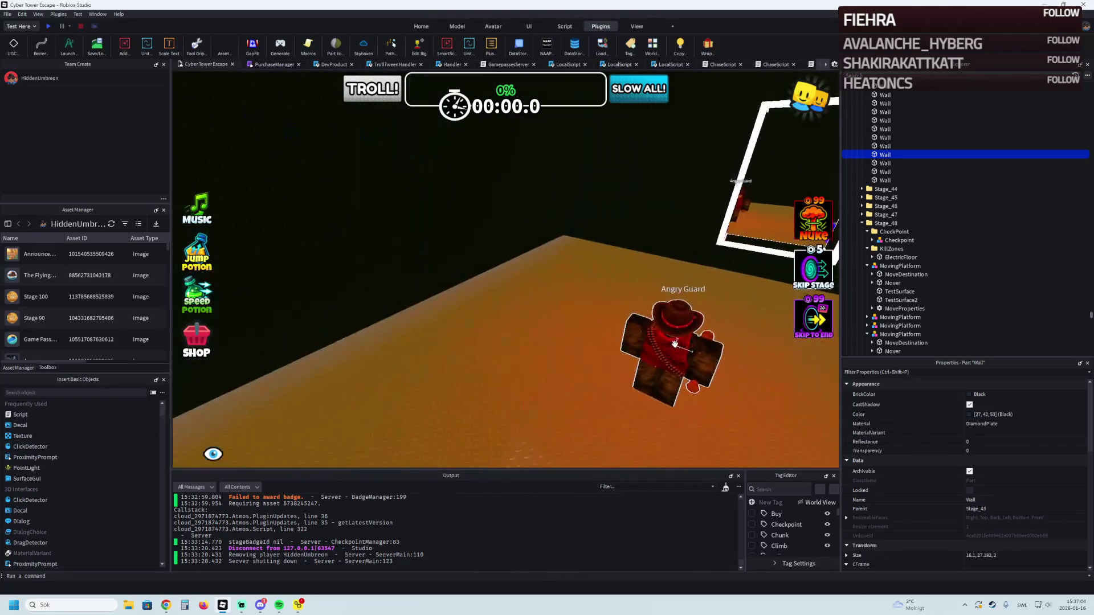
{"action": "key", "text": "a"}
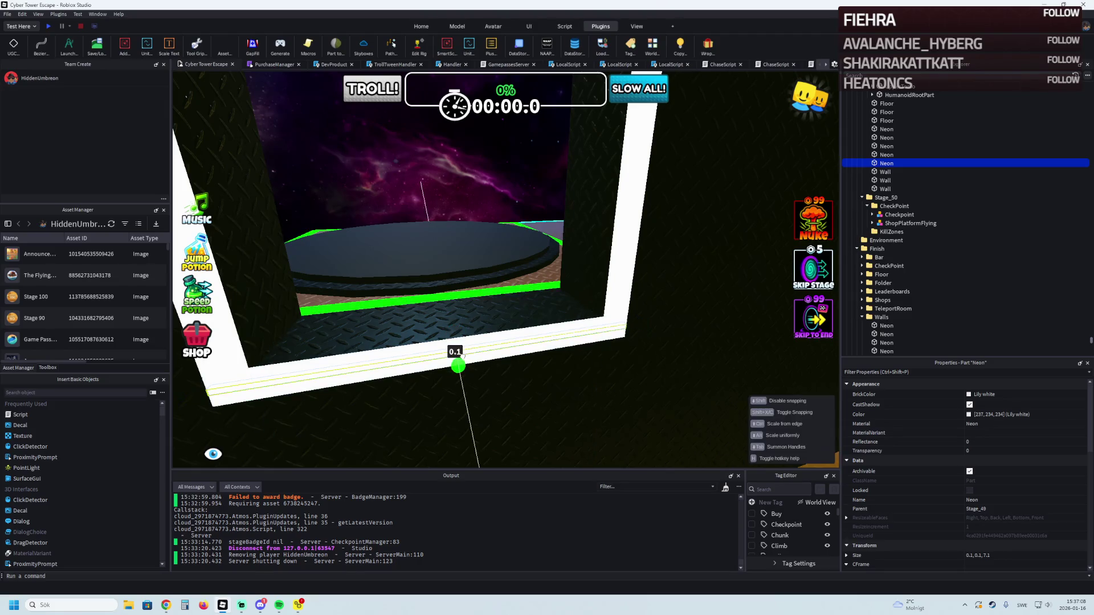
{"action": "key", "text": "w"}
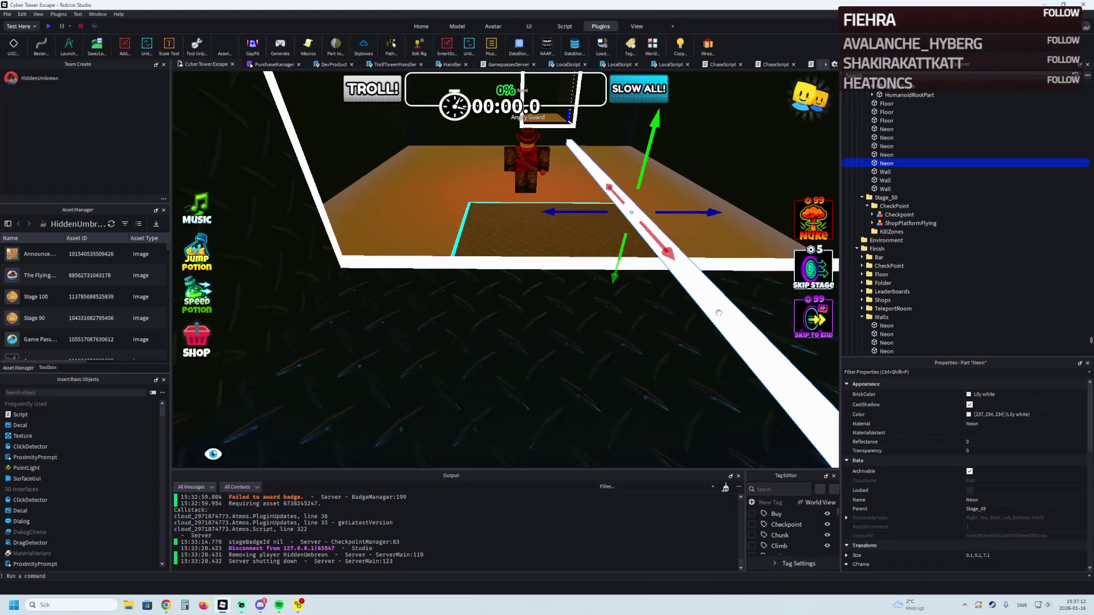
Step: Lay another neon strip along the wall base and lower it about 3.8 studs
{"action": "mouse_move", "coordinate": [718, 313]}
{"action": "left_mouse_down"}
{"action": "mouse_move", "coordinate": [477, 334]}
{"action": "mouse_move", "coordinate": [419, 325]}
{"action": "mouse_move", "coordinate": [517, 273]}
{"action": "left_mouse_up"}
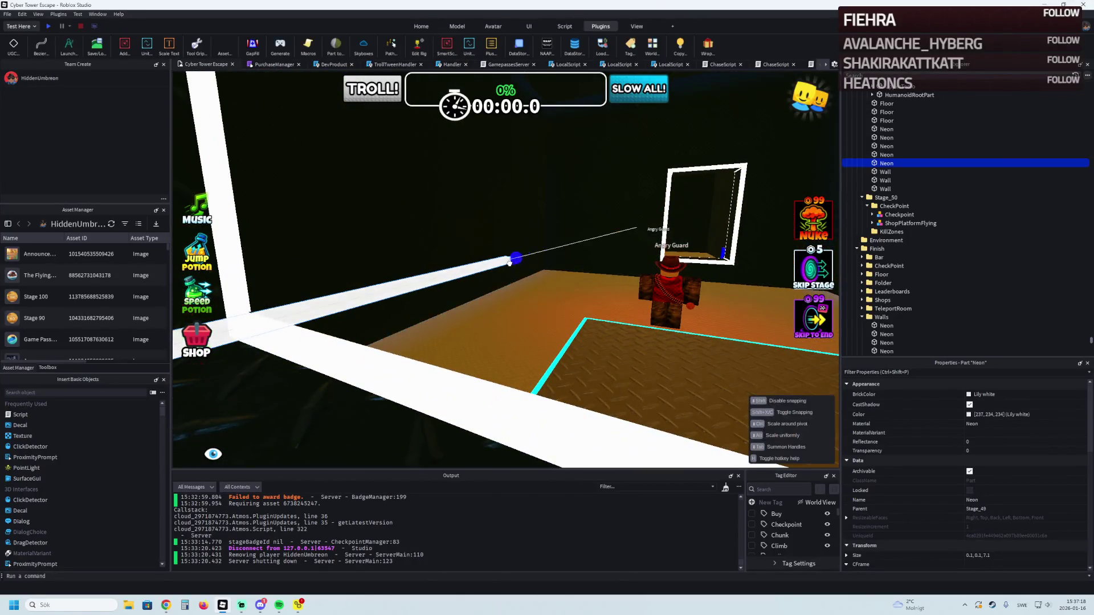
{"action": "mouse_move", "coordinate": [256, 322]}
{"action": "left_mouse_down"}
{"action": "mouse_move", "coordinate": [318, 288]}
{"action": "mouse_move", "coordinate": [325, 319]}
{"action": "mouse_move", "coordinate": [349, 311]}
{"action": "mouse_move", "coordinate": [427, 333]}
{"action": "left_mouse_up"}
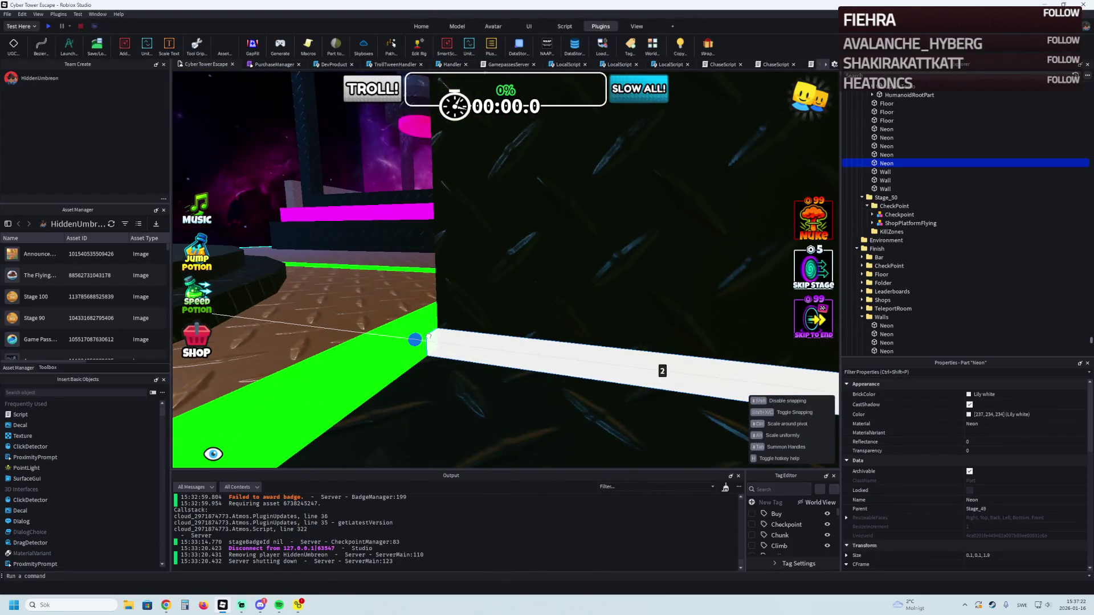
{"action": "left_click", "coordinate": [412, 319]}
{"action": "mouse_move", "coordinate": [431, 344]}
{"action": "left_mouse_down"}
{"action": "mouse_move", "coordinate": [463, 347]}
{"action": "mouse_move", "coordinate": [426, 294]}
{"action": "left_mouse_up"}
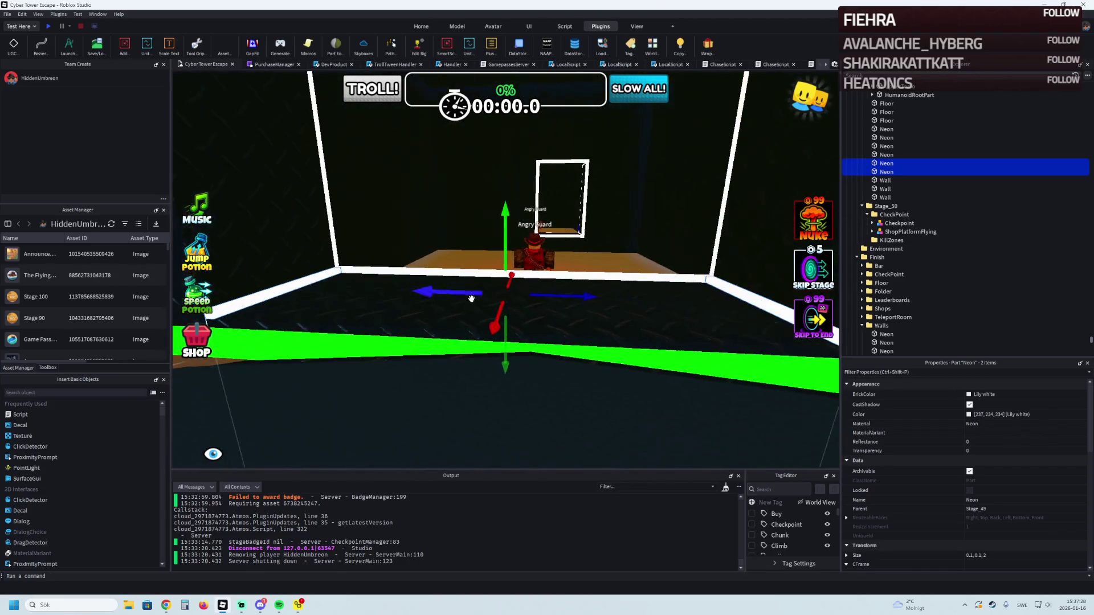
{"action": "mouse_move", "coordinate": [505, 296]}
{"action": "left_mouse_down"}
{"action": "mouse_move", "coordinate": [500, 326]}
{"action": "mouse_move", "coordinate": [515, 302]}
{"action": "mouse_move", "coordinate": [549, 288]}
{"action": "left_mouse_up"}
{"action": "left_click", "coordinate": [609, 308]}
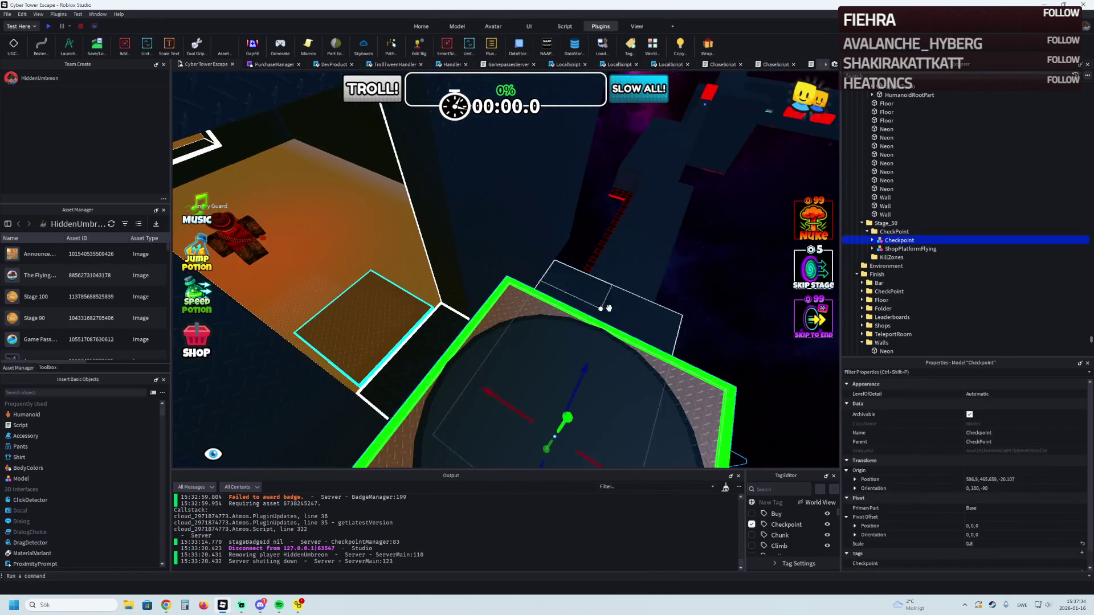
Step: Duplicate the white neon pole and strips and shift the copies 0.5 studs sideways
{"action": "left_click_drag", "start_coordinate": [679, 288], "coordinate": [500, 271]}
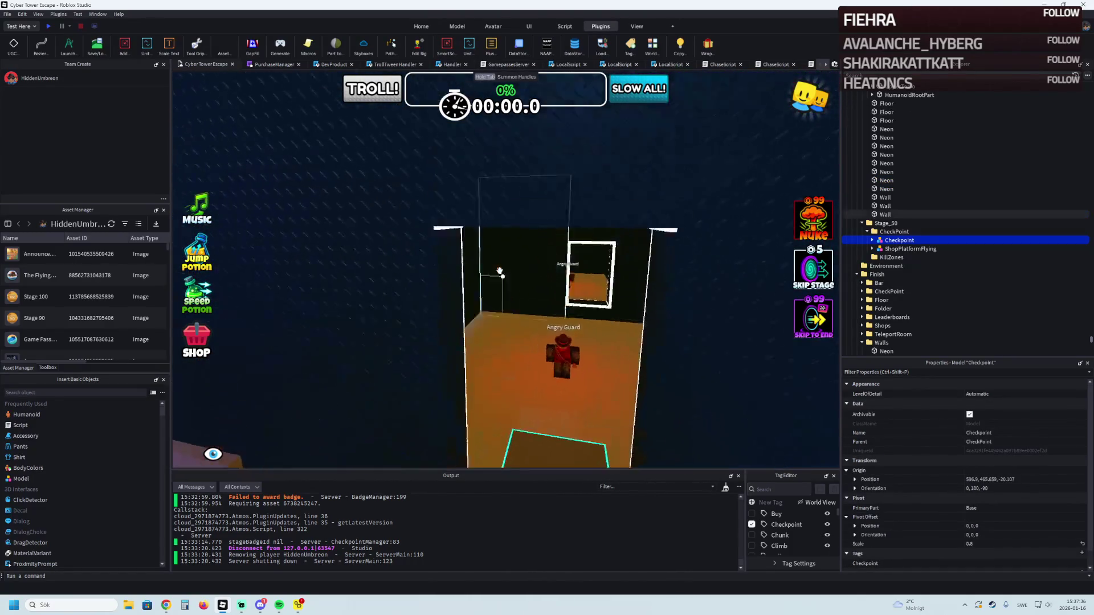
{"action": "scroll", "coordinate": [499, 271], "scroll_direction": "up", "scroll_amount": 5}
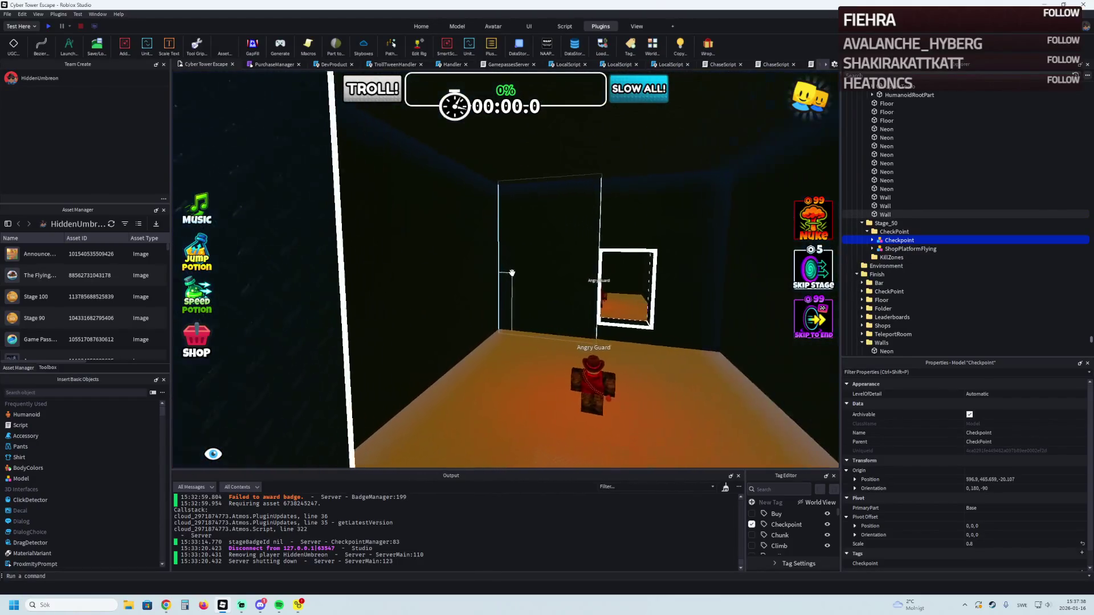
{"action": "scroll", "coordinate": [526, 277], "scroll_direction": "up", "scroll_amount": 5}
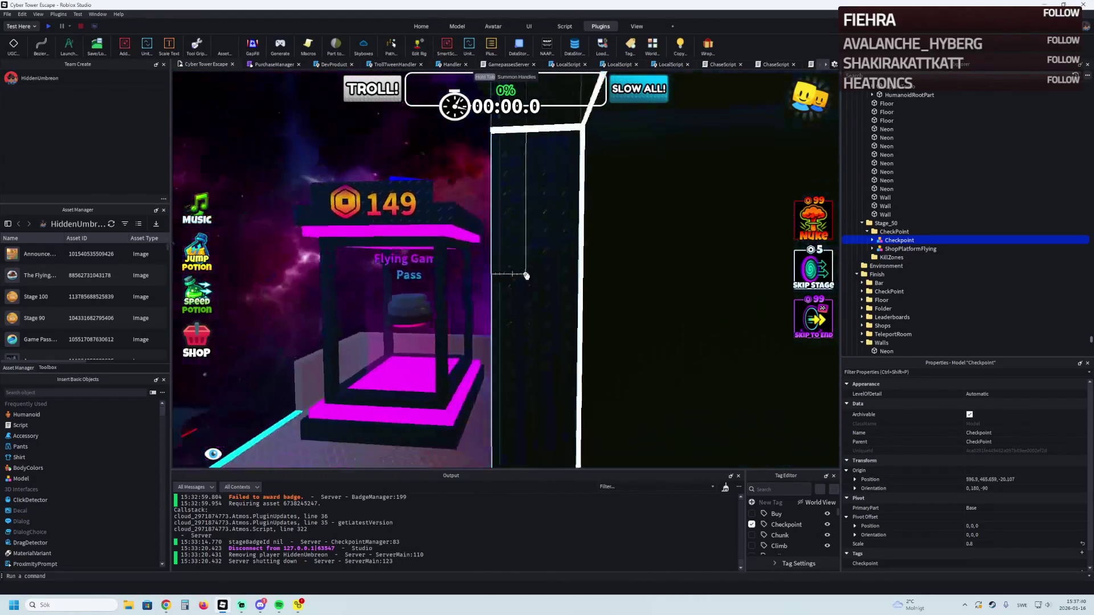
{"action": "left_click", "coordinate": [526, 277]}
{"action": "scroll", "coordinate": [504, 364], "scroll_direction": "down", "scroll_amount": 5}
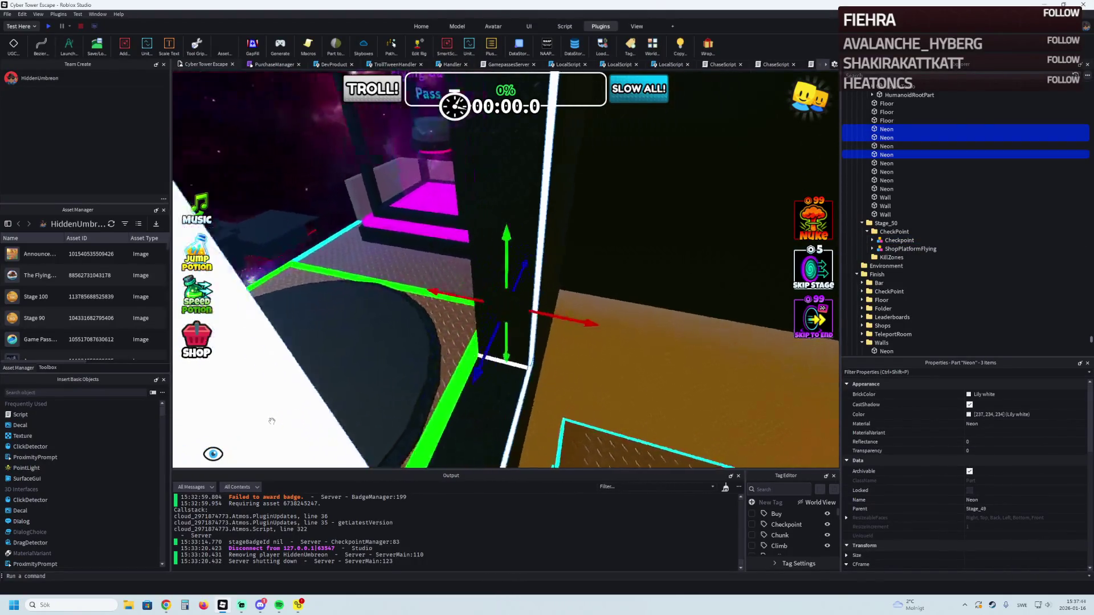
{"action": "scroll", "coordinate": [272, 420], "scroll_direction": "up", "scroll_amount": 5}
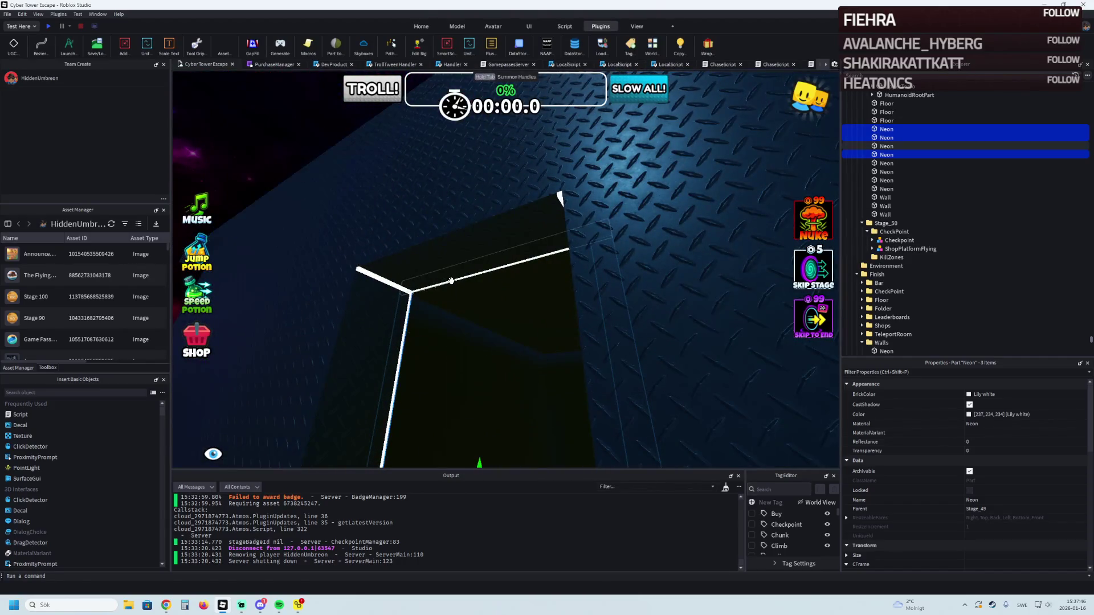
{"action": "scroll", "coordinate": [450, 279], "scroll_direction": "down", "scroll_amount": 5}
{"action": "key", "text": "ctrl+d"}
{"action": "scroll", "coordinate": [433, 268], "scroll_direction": "up", "scroll_amount": 5}
{"action": "left_click_drag", "start_coordinate": [430, 262], "coordinate": [423, 273]}
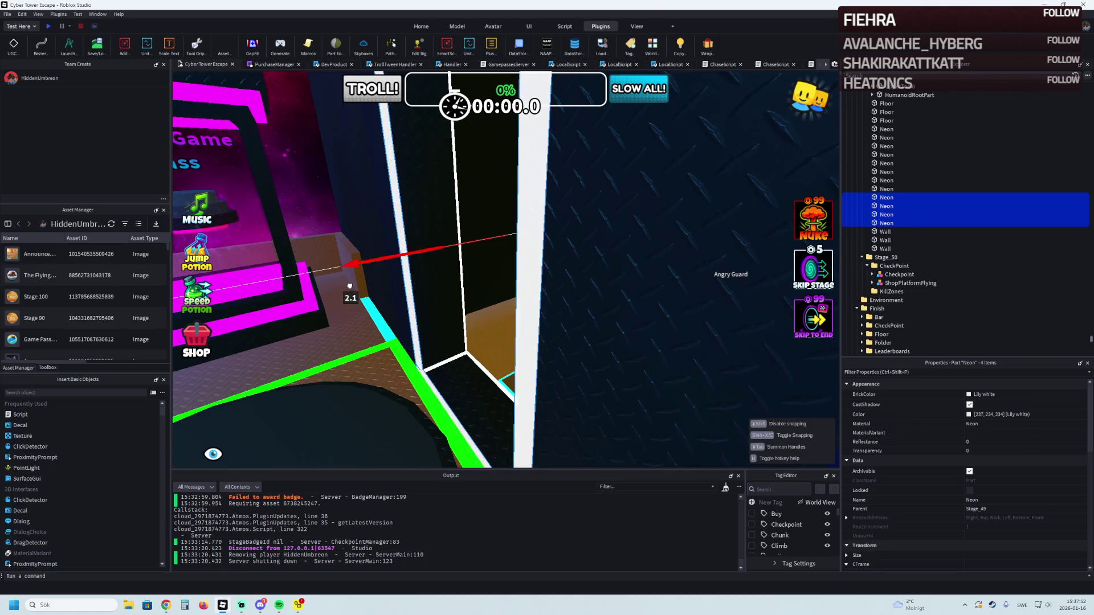
Step: Select the Checkpoint model and frame it in view
{"action": "scroll", "coordinate": [350, 286], "scroll_direction": "down", "scroll_amount": 5}
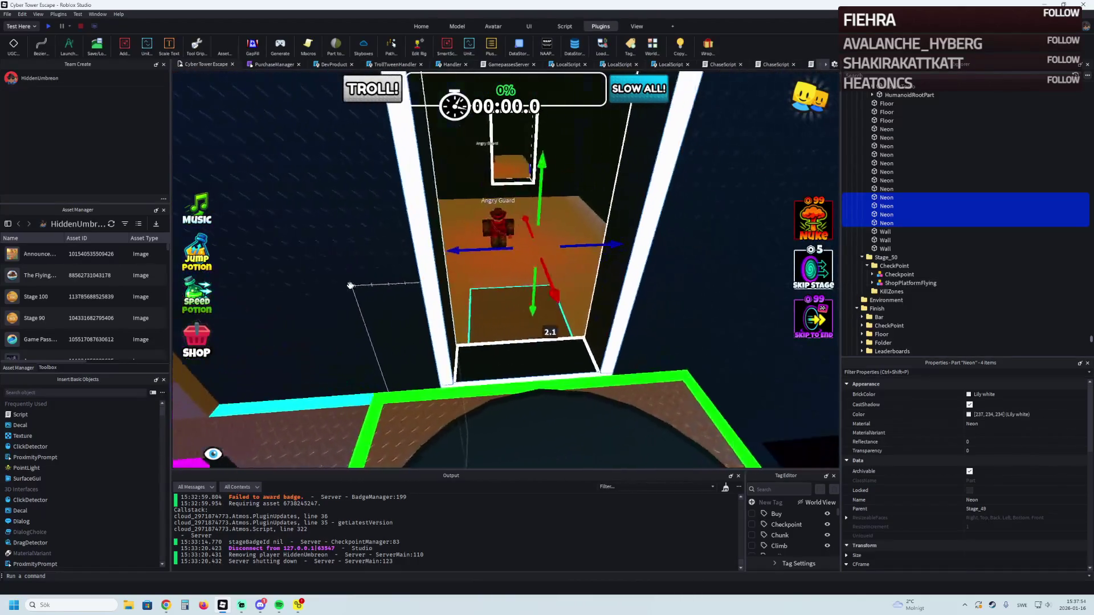
{"action": "left_click", "coordinate": [586, 320]}
{"action": "scroll", "coordinate": [716, 387], "scroll_direction": "up", "scroll_amount": 5}
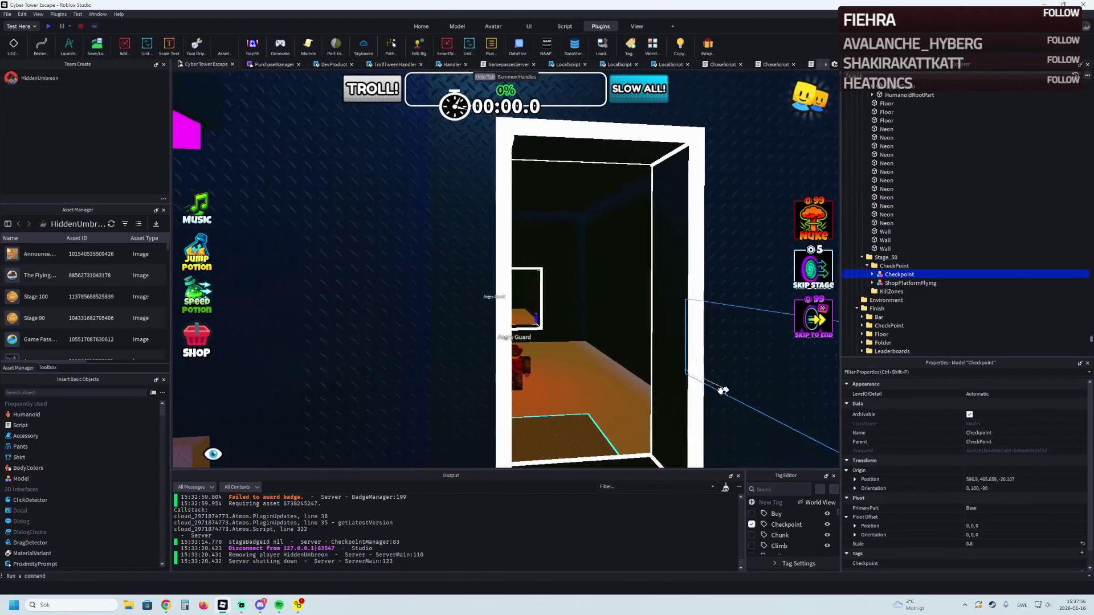
{"action": "key", "text": "f"}
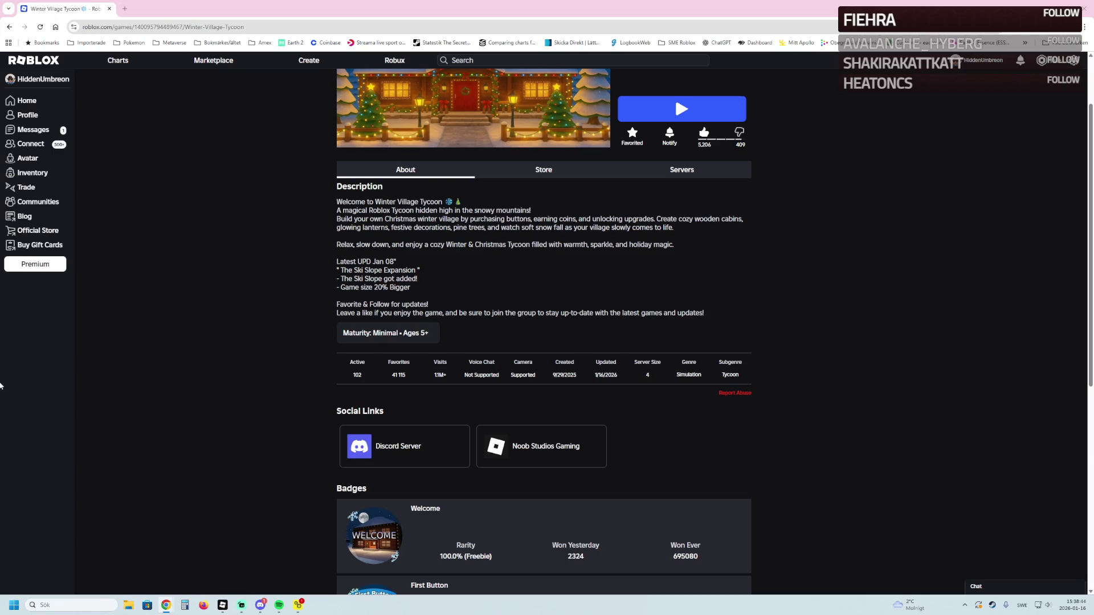
Step: Open the Noob Studios Gaming creator page in a new tab
{"action": "right_click", "coordinate": [758, 329]}
{"action": "left_click", "coordinate": [704, 304]}
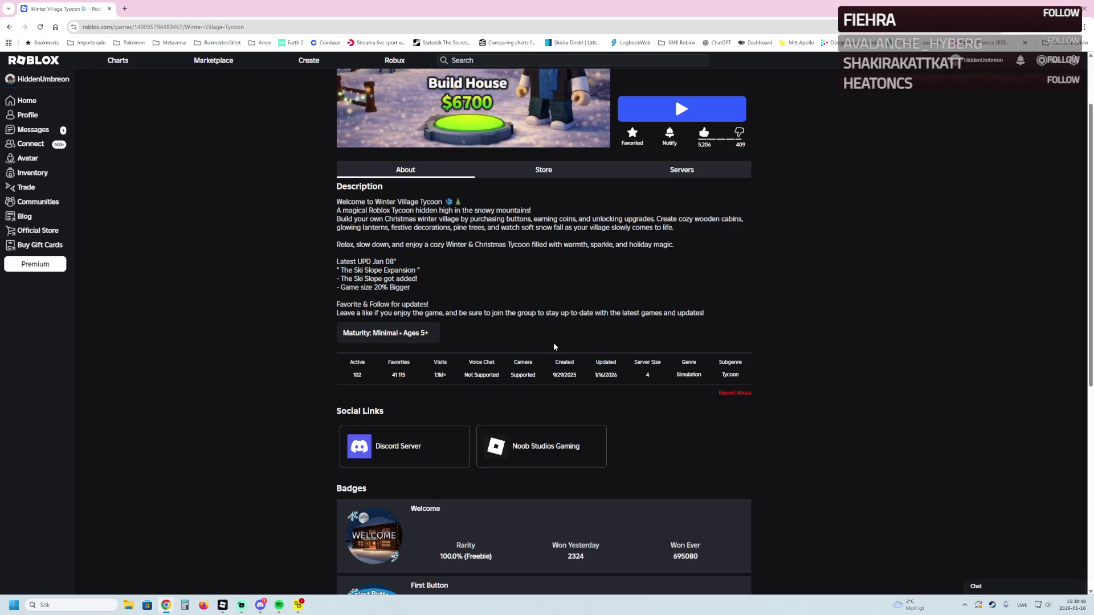
{"action": "scroll", "coordinate": [540, 354], "scroll_direction": "up", "scroll_amount": 2}
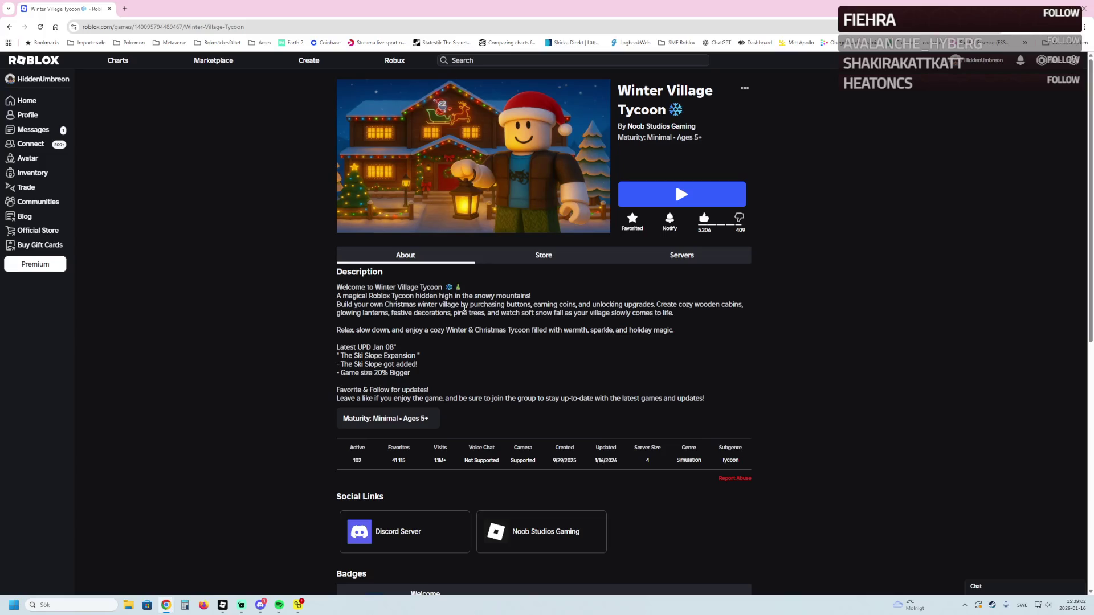
{"action": "middle_click", "coordinate": [658, 126]}
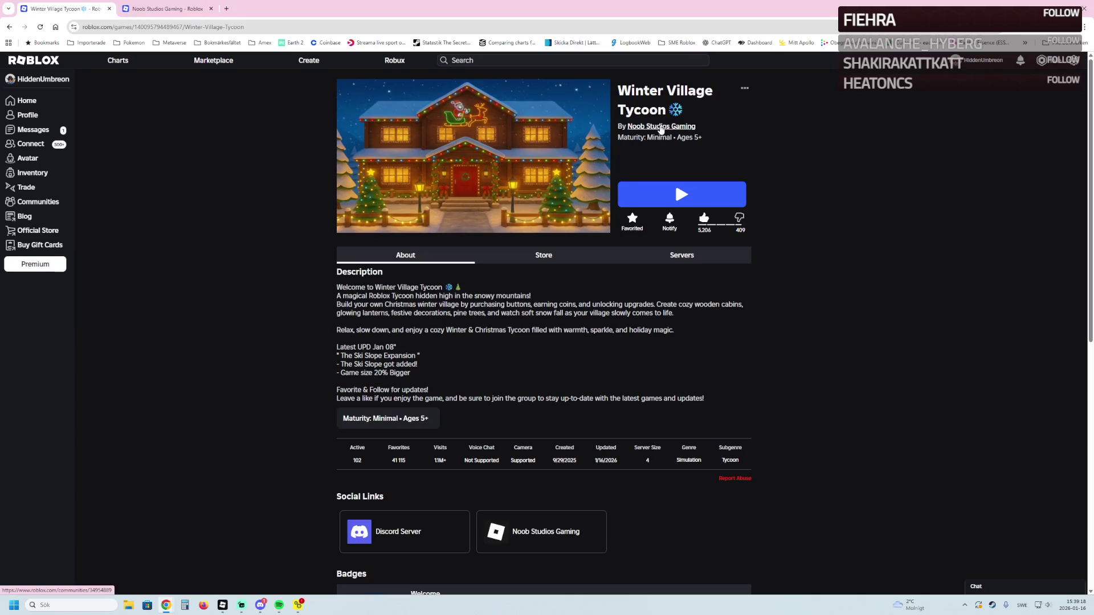
Step: Open Winter Village Tycoon's analytics, then scroll the community page to its Experiences list
{"action": "mouse_move", "coordinate": [496, 188]}
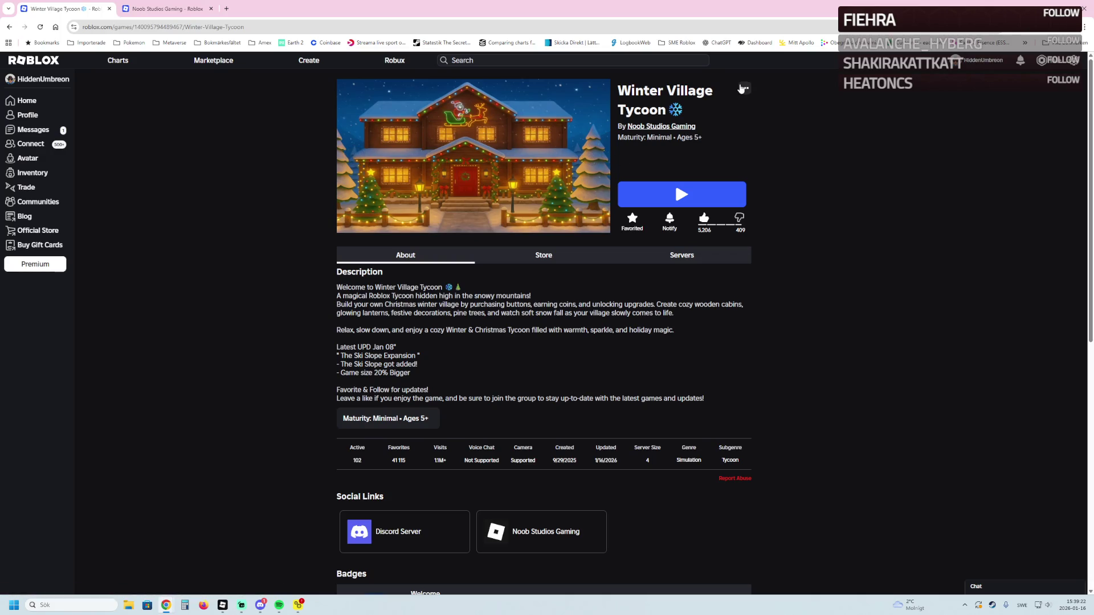
{"action": "left_click", "coordinate": [745, 88]}
{"action": "left_click", "coordinate": [727, 124]}
{"action": "left_click", "coordinate": [166, 8]}
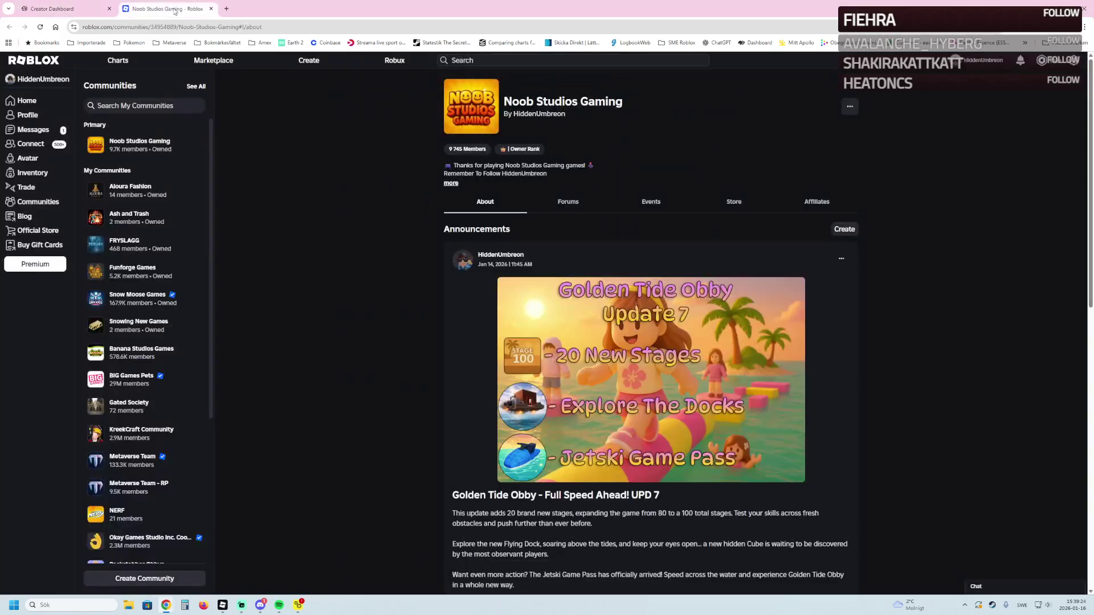
{"action": "scroll", "coordinate": [448, 223], "scroll_direction": "down", "scroll_amount": 5}
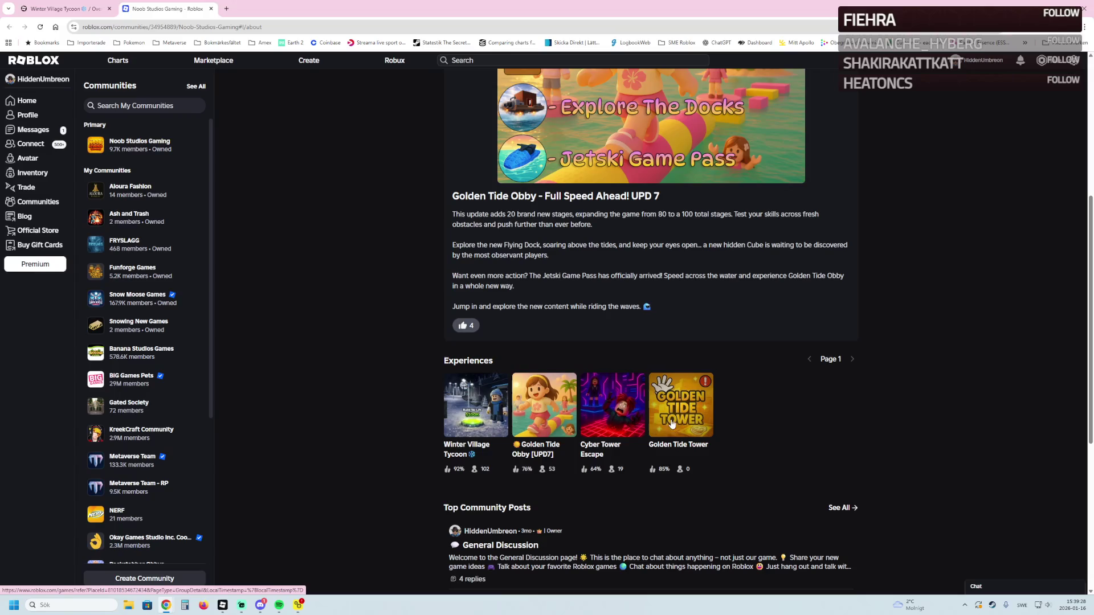
Step: View Winter Village Tycoon's Average playtime chart in Explore, then return to the overview
{"action": "left_click", "coordinate": [63, 9]}
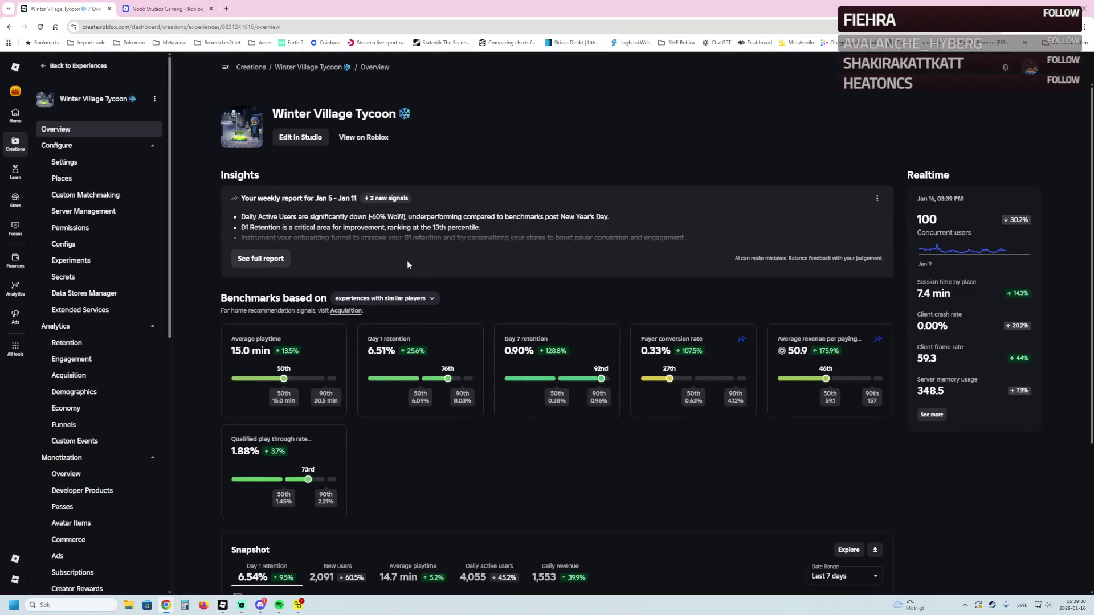
{"action": "left_click", "coordinate": [332, 362]}
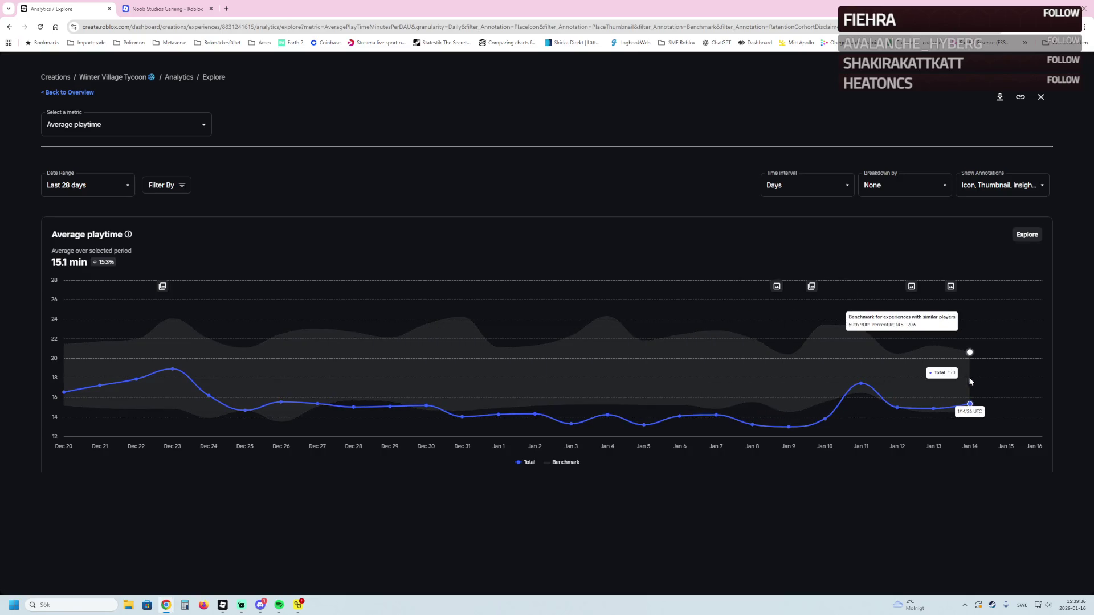
{"action": "left_click", "coordinate": [63, 92]}
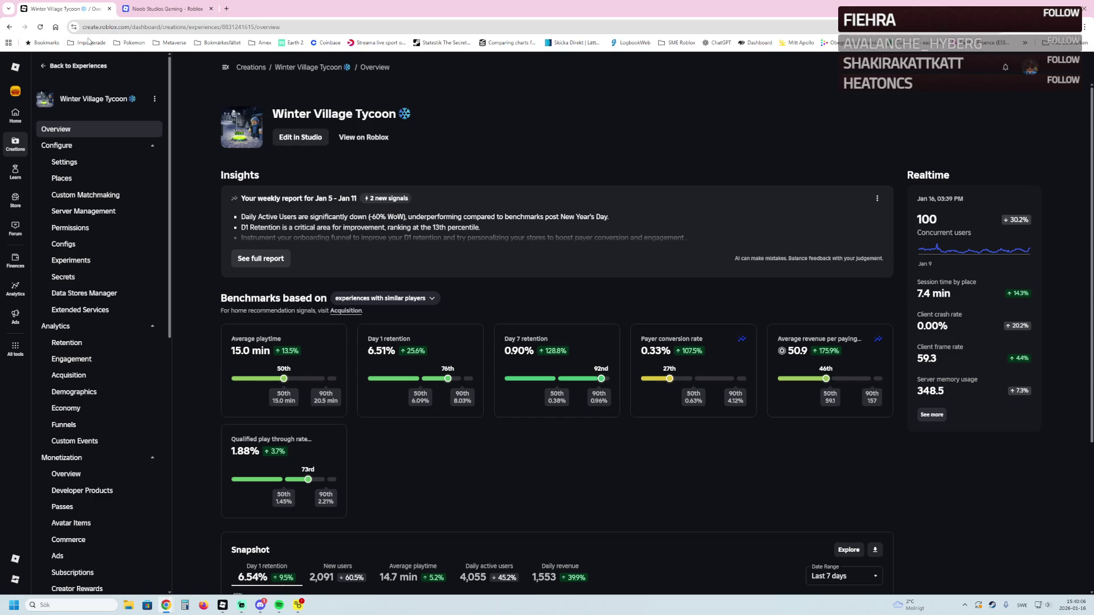
Step: Scroll the Noob Studios Gaming page to the top to read the Golden Tide Obby announcement
{"action": "left_click", "coordinate": [156, 5]}
{"action": "scroll", "coordinate": [463, 165], "scroll_direction": "up", "scroll_amount": 5}
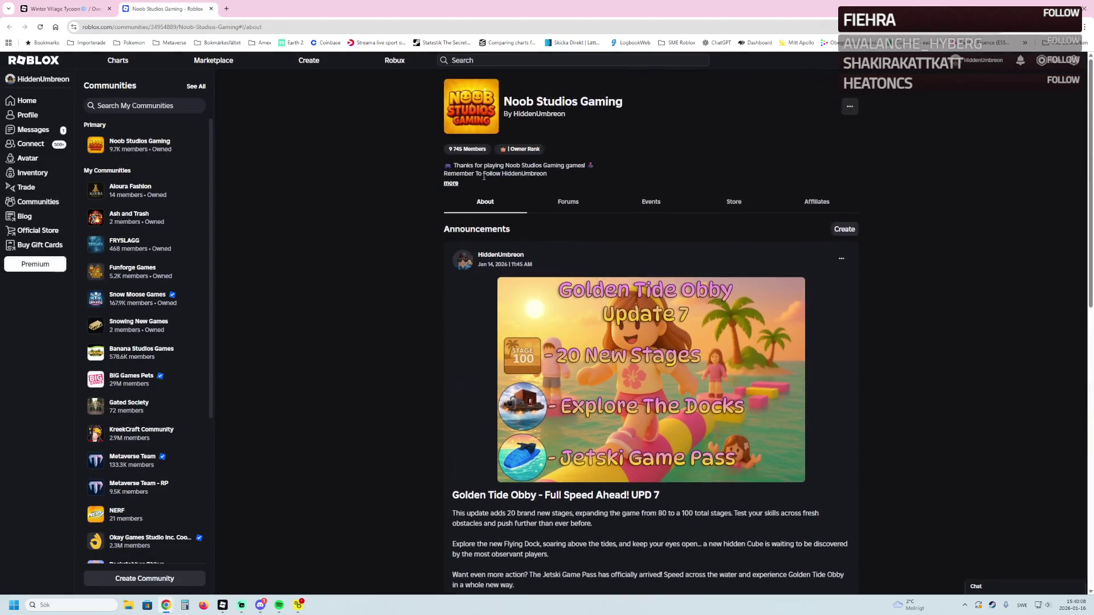
{"action": "scroll", "coordinate": [470, 182], "scroll_direction": "down", "scroll_amount": 2}
{"action": "scroll", "coordinate": [476, 197], "scroll_direction": "up", "scroll_amount": 2}
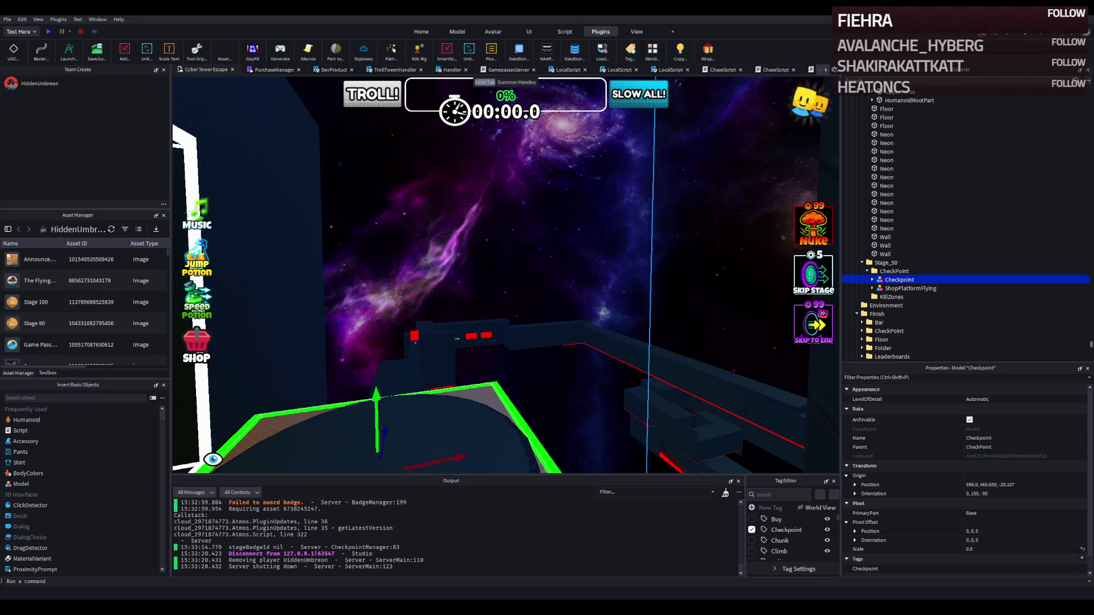
{"action": "key", "text": "w"}
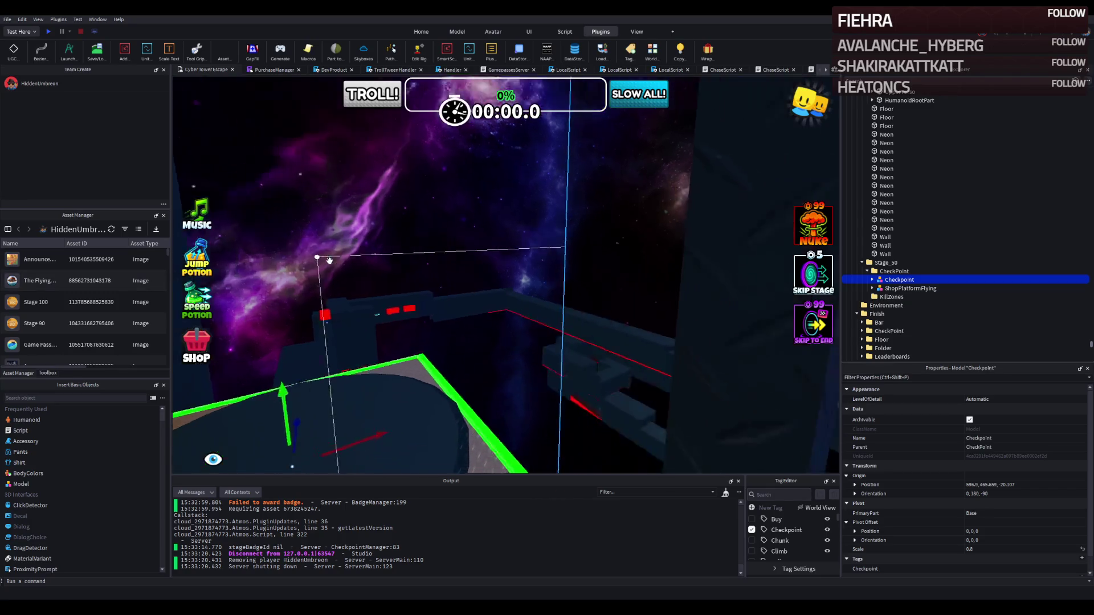
{"action": "key", "text": "f"}
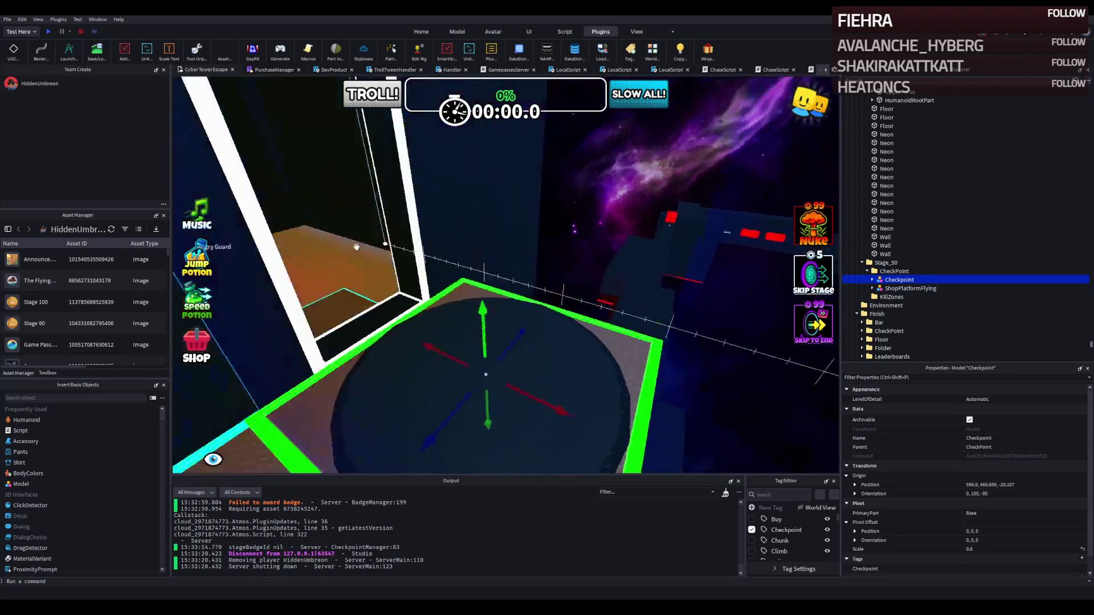
{"action": "key", "text": "d"}
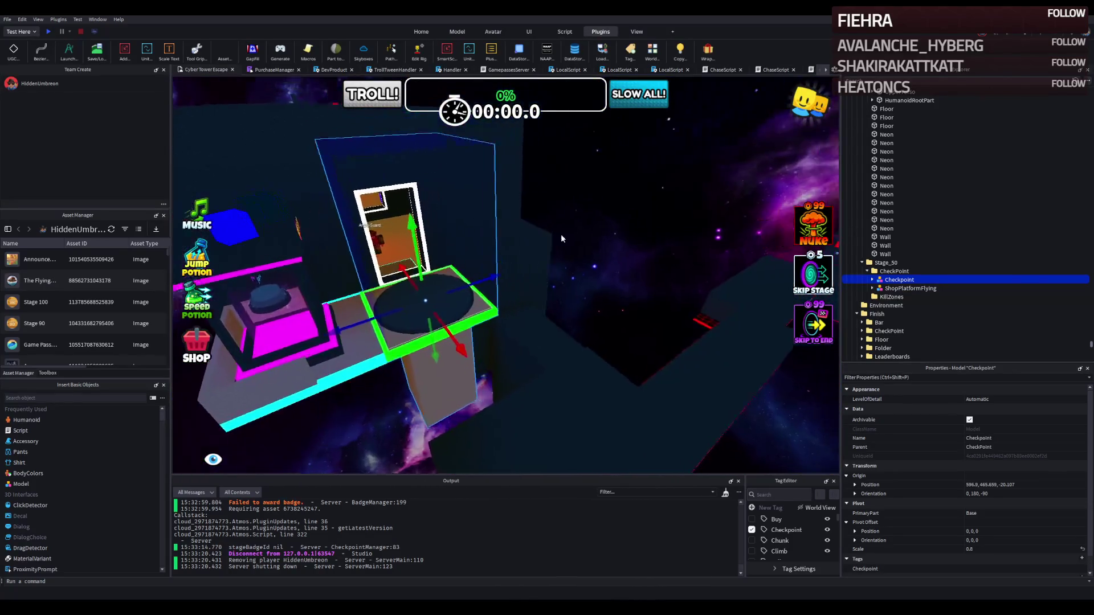
{"action": "key", "text": "f"}
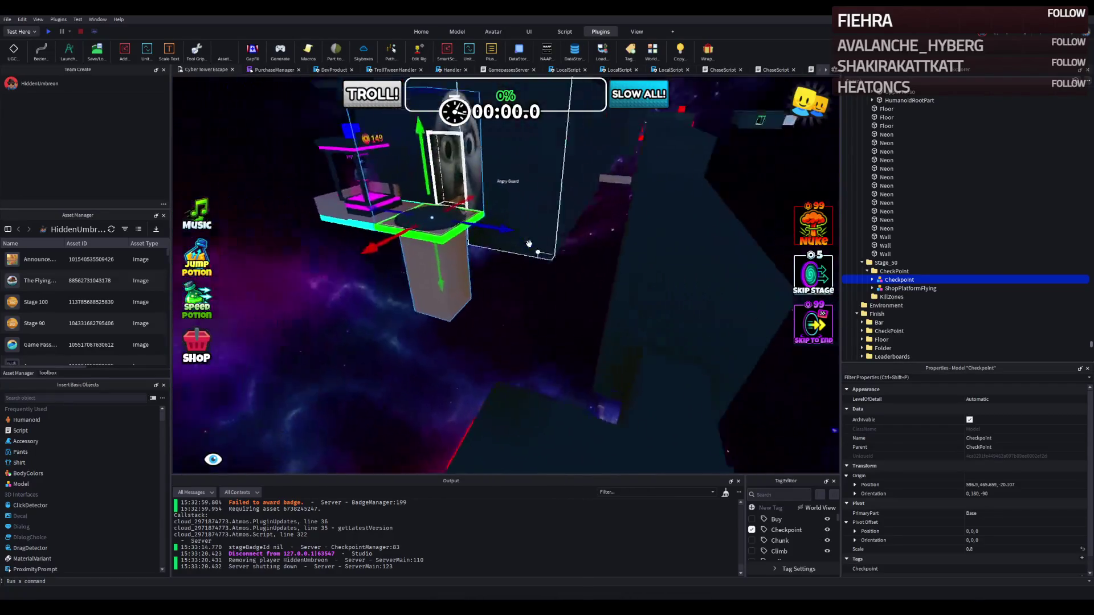
{"action": "key", "text": "a"}
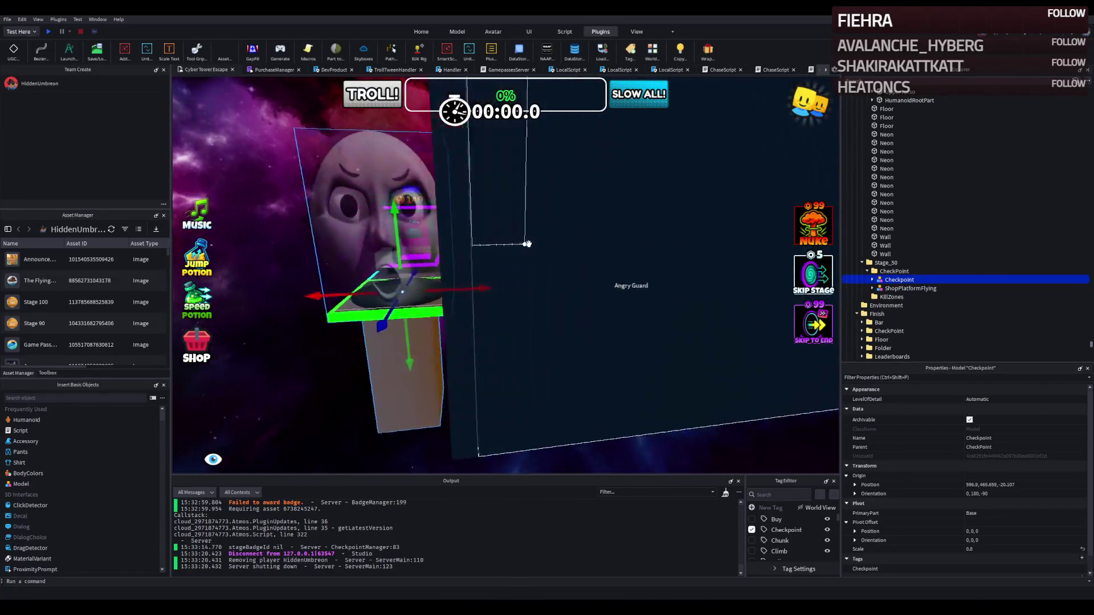
{"action": "key", "text": "a"}
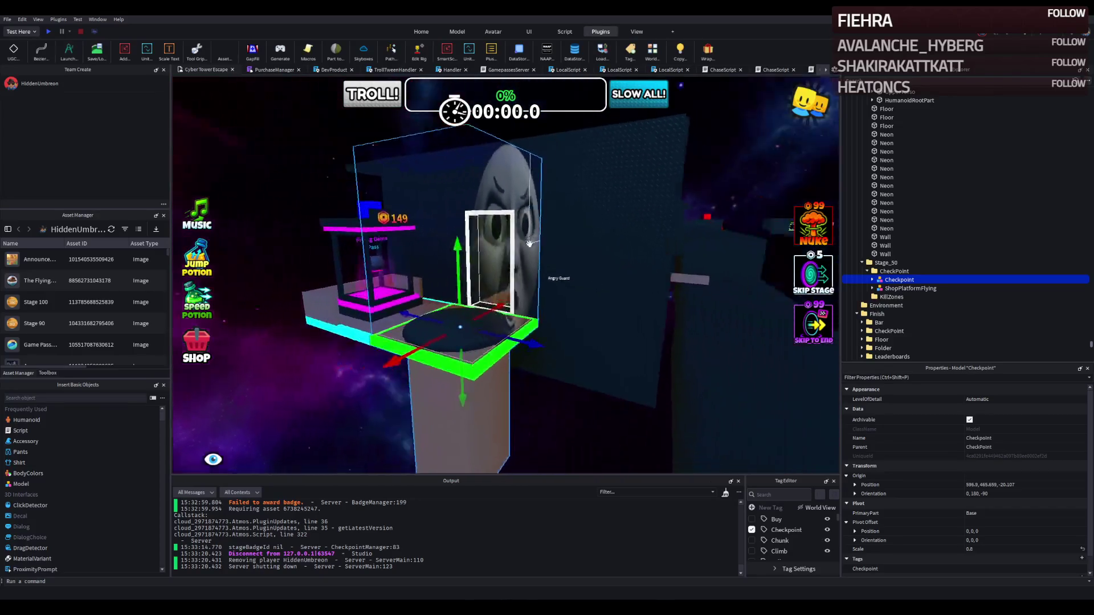
{"action": "key", "text": "d"}
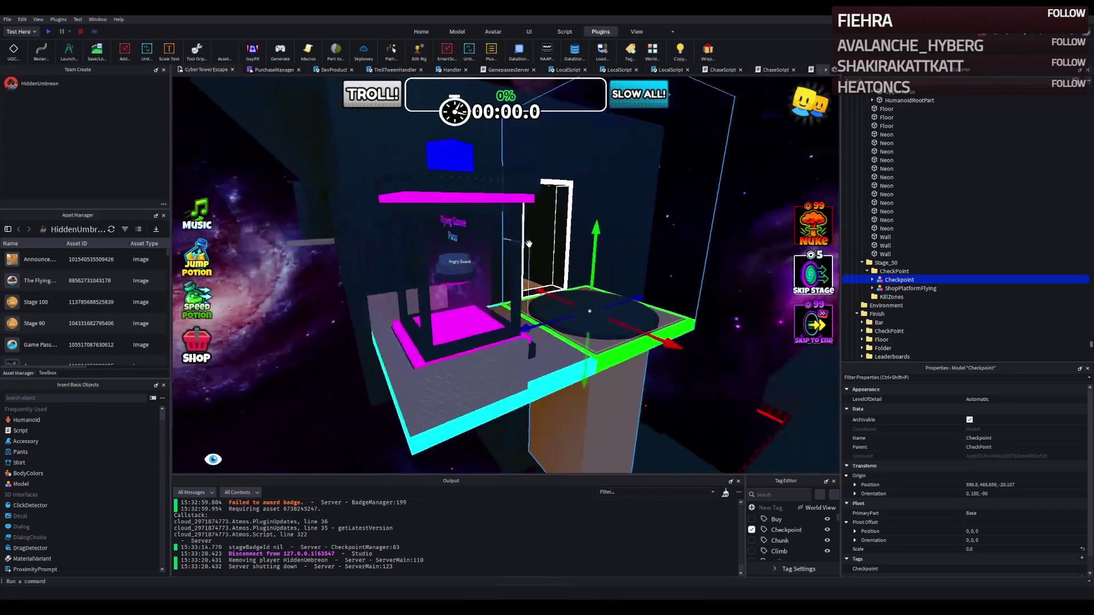
{"action": "key", "text": "a"}
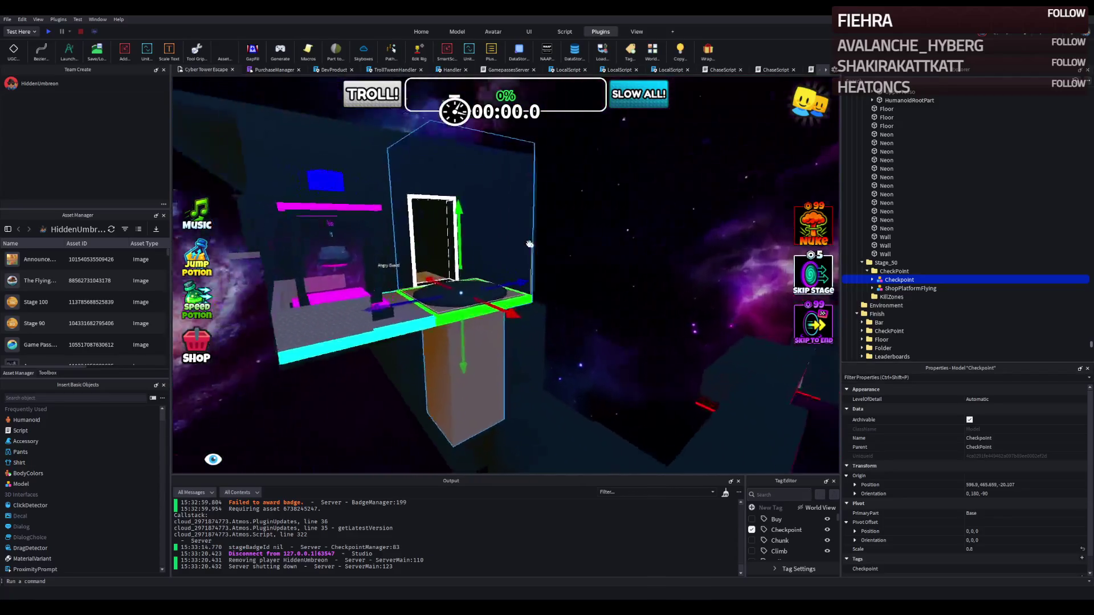
{"action": "key", "text": "d"}
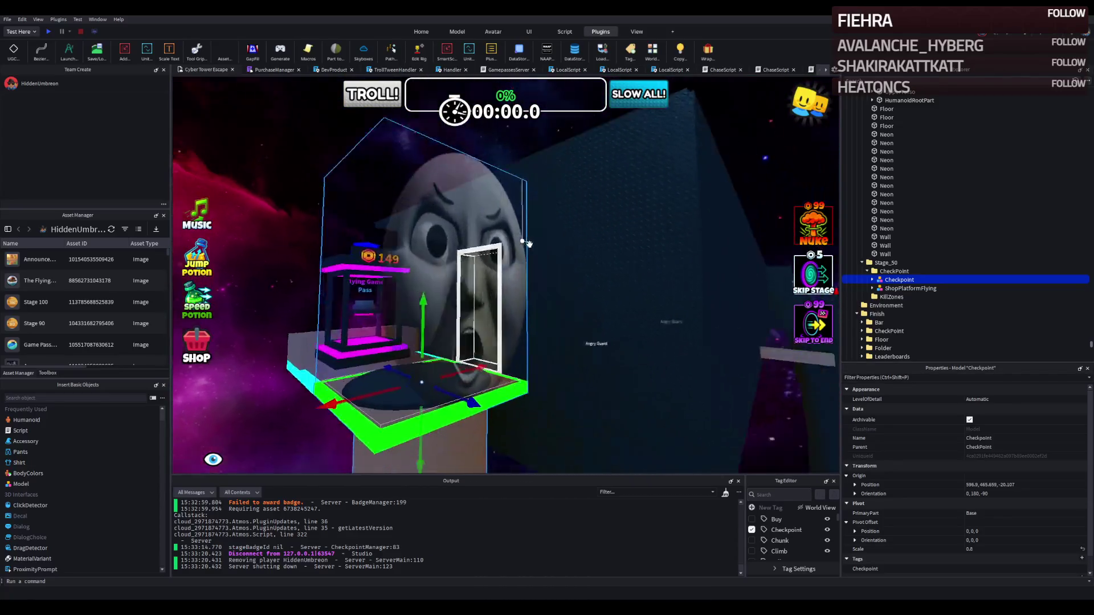
{"action": "key", "text": "s"}
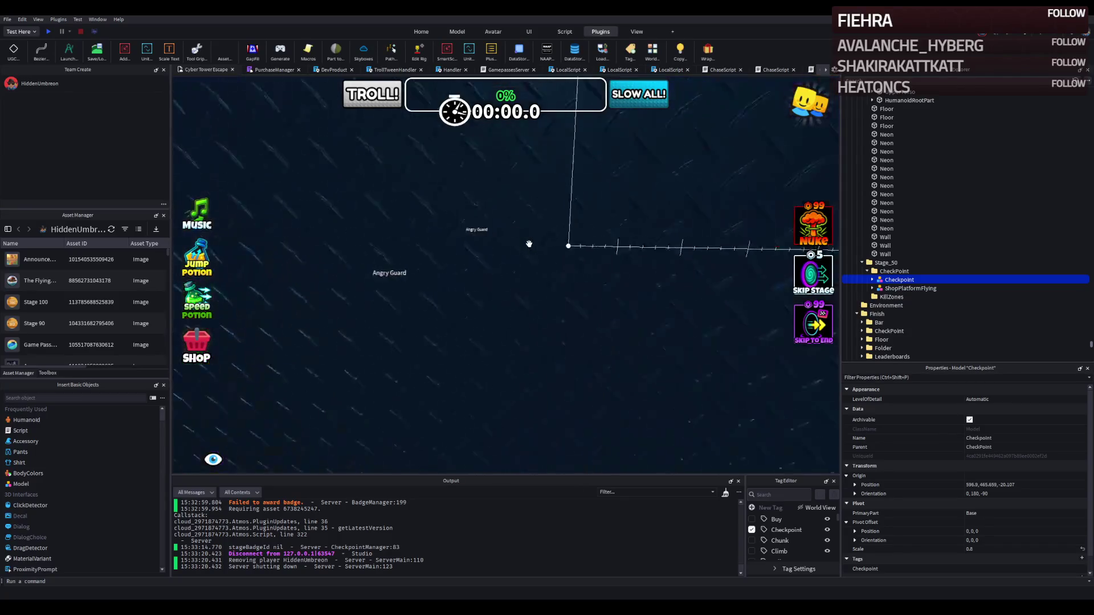
{"action": "key", "text": "f"}
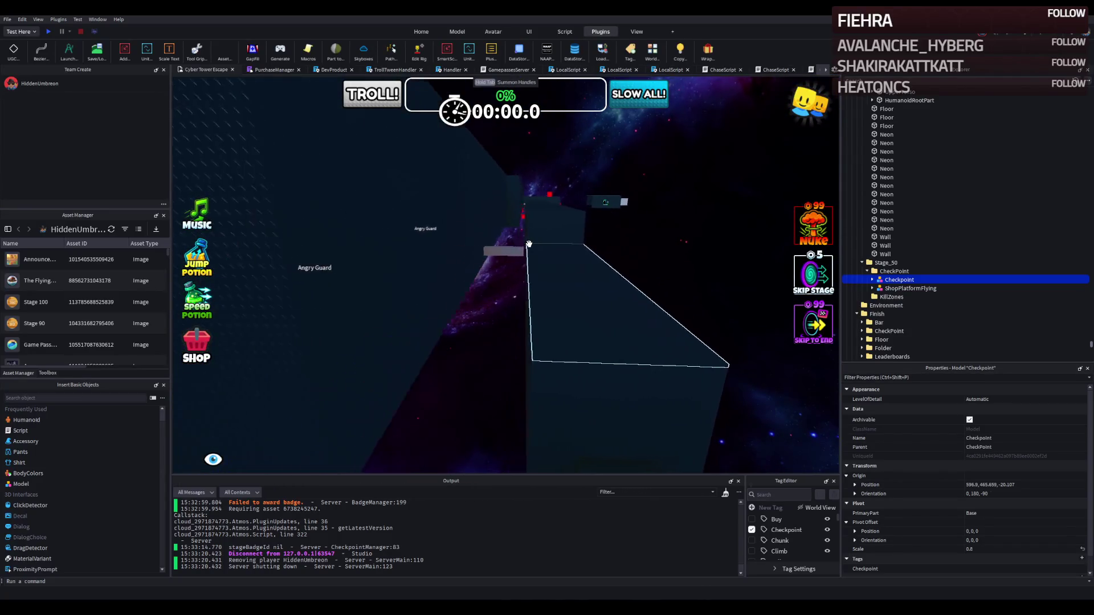
{"action": "key", "text": "d"}
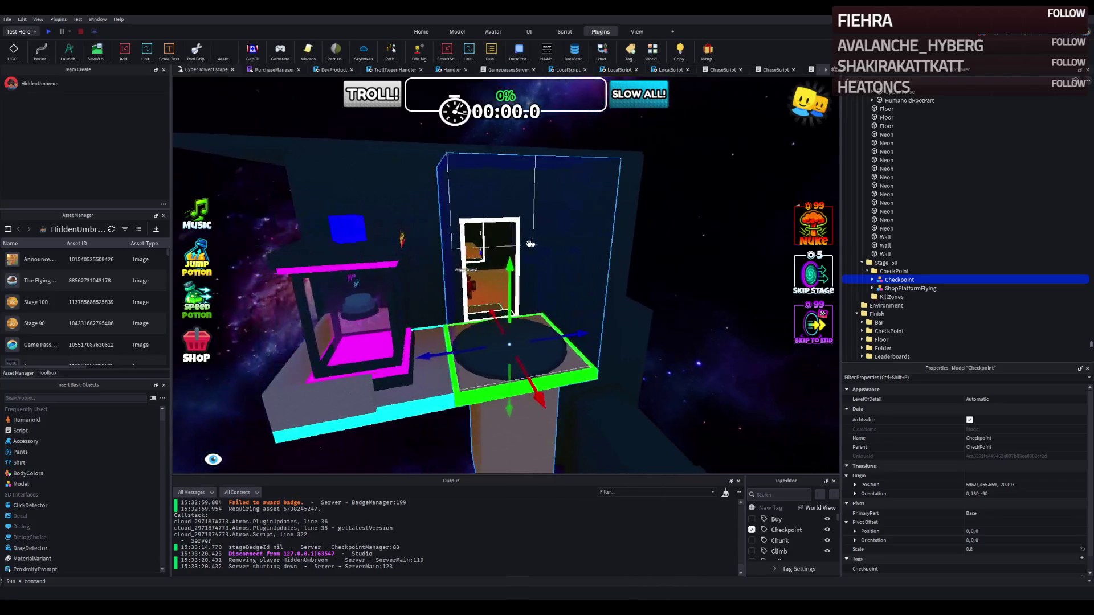
{"action": "key", "text": "s"}
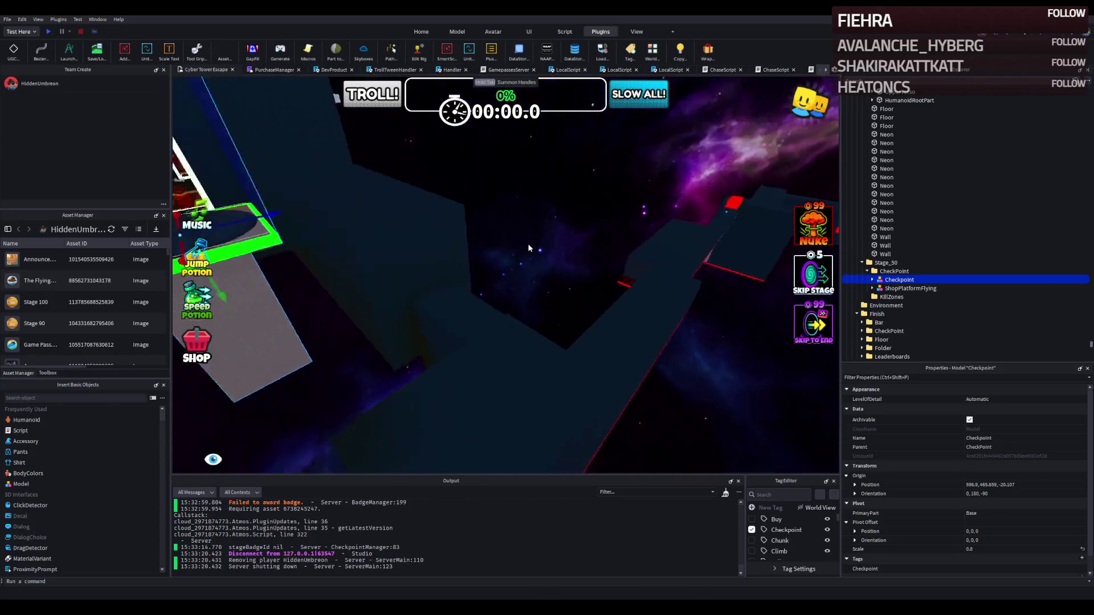
{"action": "key", "text": "d"}
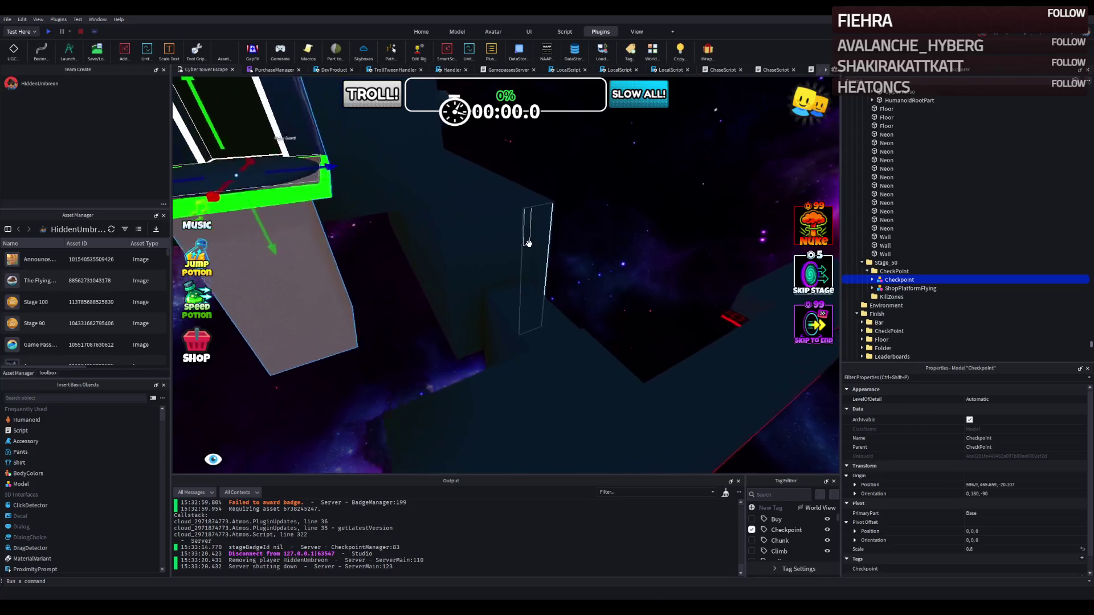
{"action": "key", "text": "q"}
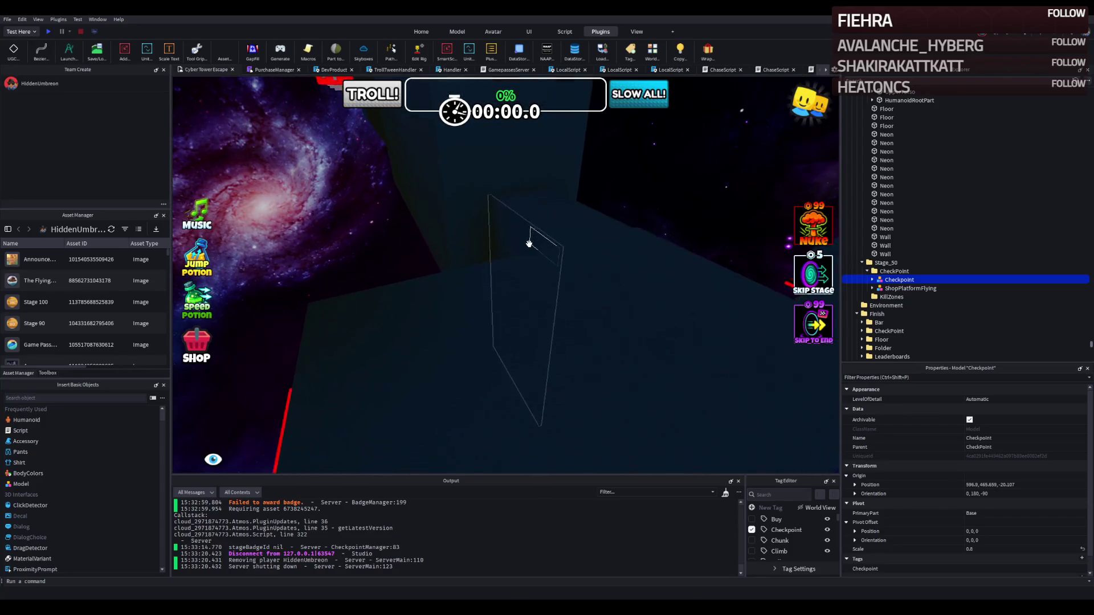
{"action": "key", "text": "e"}
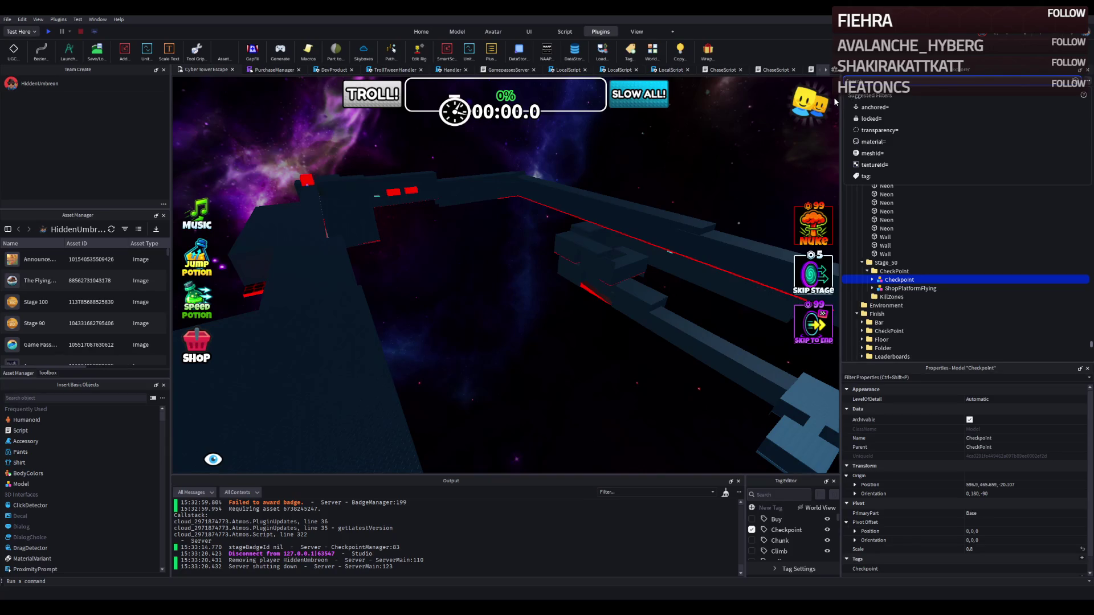
{"action": "key", "text": "Escape"}
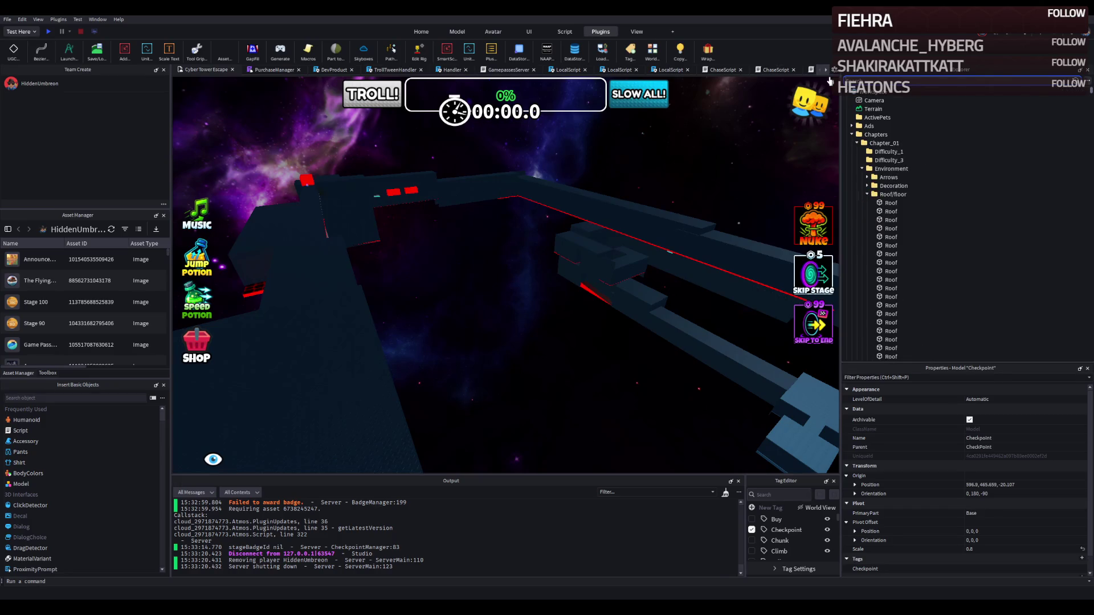
{"action": "left_click", "coordinate": [592, 206]}
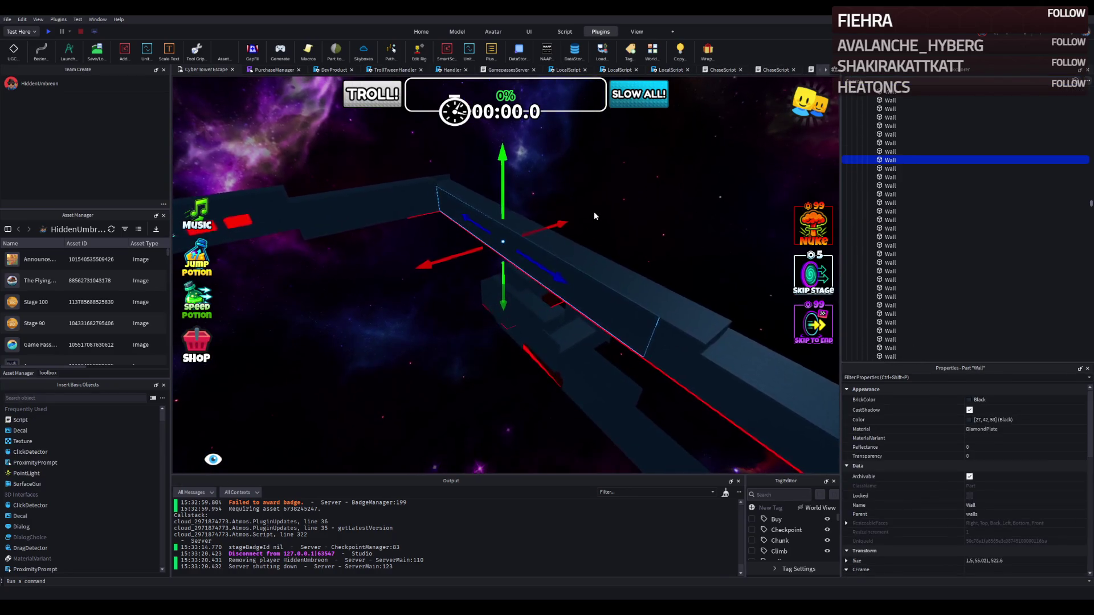
Step: Duplicate Stage 24's SlideSurface1 and drag the copy out from the Stage 50 checkpoint
{"action": "key", "text": "w"}
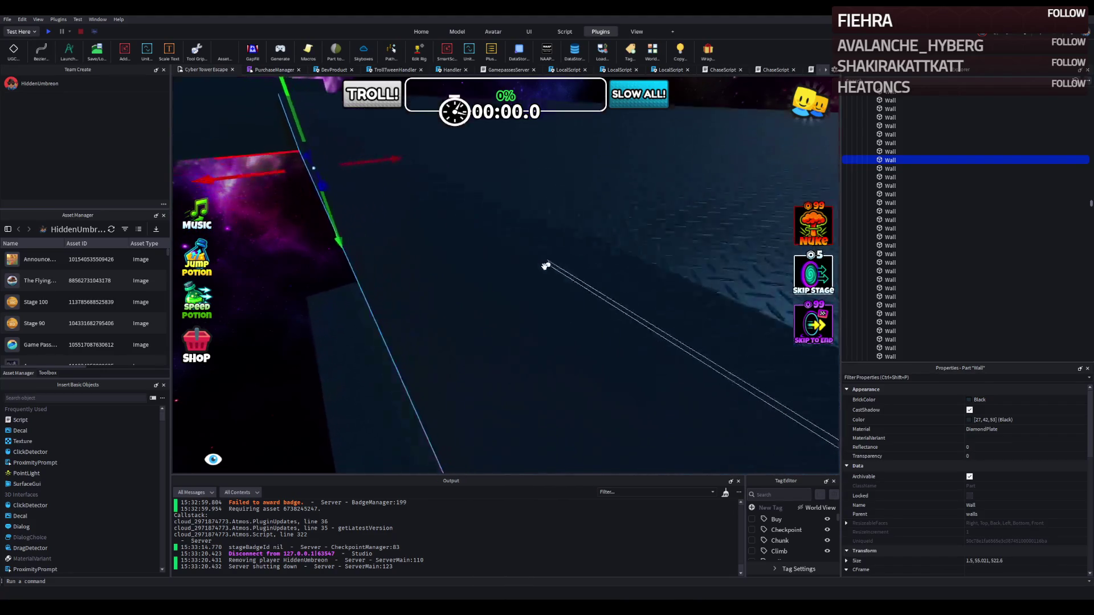
{"action": "left_click", "coordinate": [565, 413]}
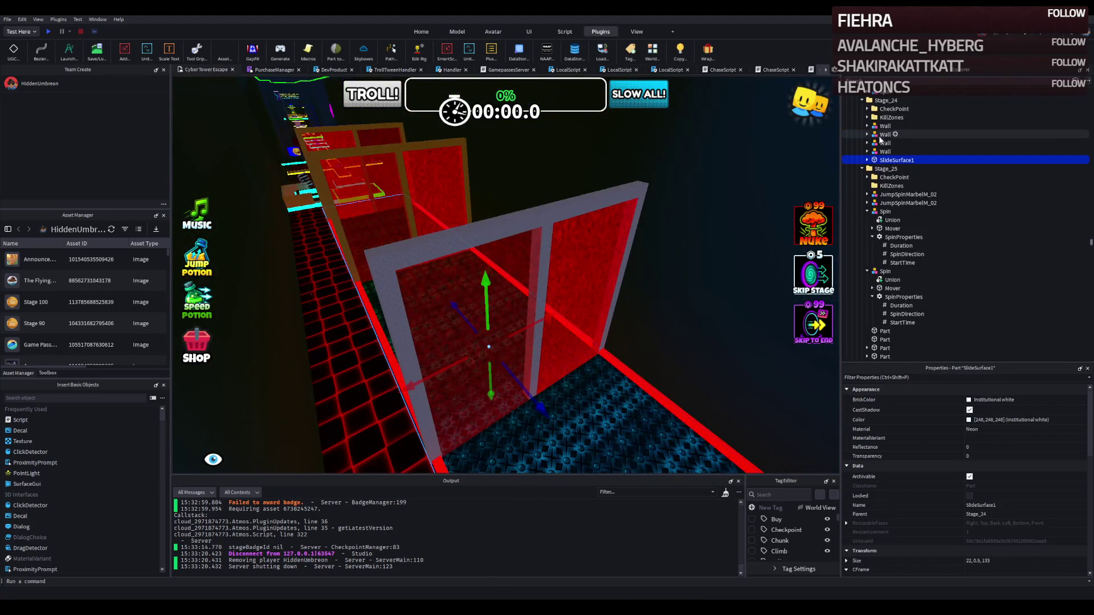
{"action": "key", "text": "ctrl+d"}
{"action": "mouse_move", "coordinate": [576, 274]}
{"action": "left_mouse_down"}
{"action": "mouse_move", "coordinate": [532, 262]}
{"action": "mouse_move", "coordinate": [489, 144]}
{"action": "mouse_move", "coordinate": [568, 177]}
{"action": "mouse_move", "coordinate": [488, 367]}
{"action": "mouse_move", "coordinate": [465, 330]}
{"action": "left_mouse_up"}
{"action": "mouse_move", "coordinate": [434, 295]}
{"action": "left_mouse_down"}
{"action": "mouse_move", "coordinate": [415, 245]}
{"action": "mouse_move", "coordinate": [366, 293]}
{"action": "mouse_move", "coordinate": [378, 207]}
{"action": "mouse_move", "coordinate": [366, 315]}
{"action": "mouse_move", "coordinate": [527, 271]}
{"action": "left_mouse_up"}
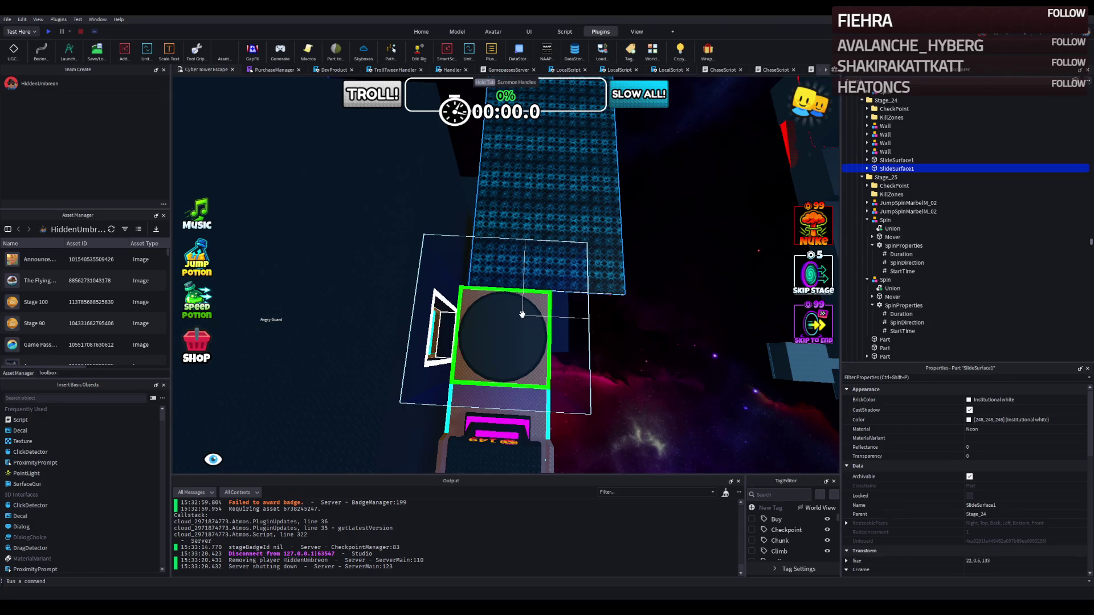
{"action": "mouse_move", "coordinate": [522, 314]}
{"action": "left_mouse_down"}
{"action": "mouse_move", "coordinate": [526, 178]}
{"action": "mouse_move", "coordinate": [494, 180]}
{"action": "left_mouse_up"}
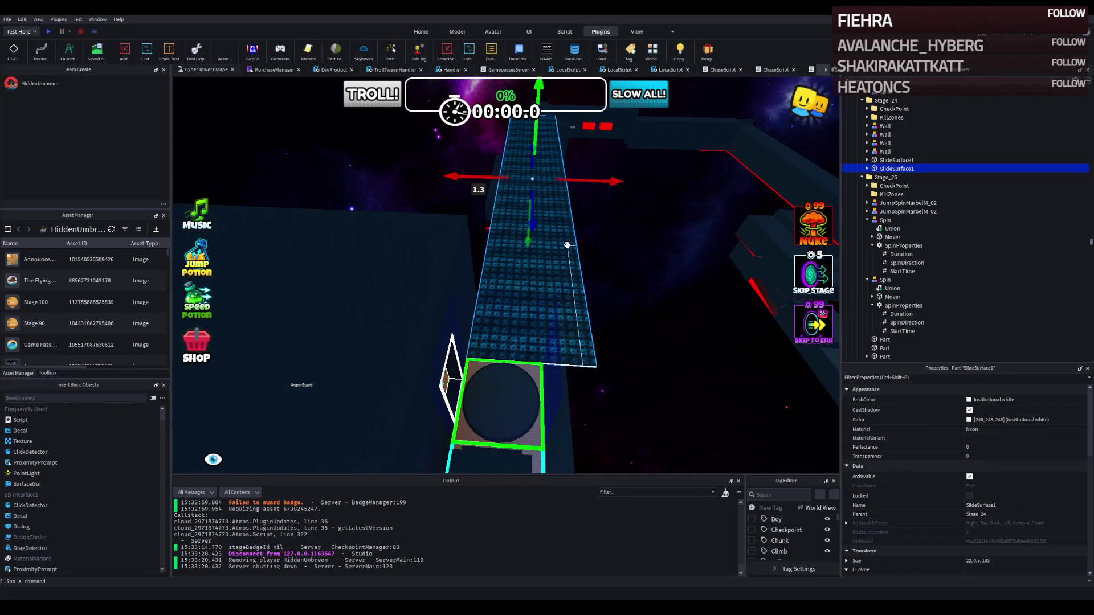
Step: Fly to Stage 50 and drag the cyan Fall platform onto its checkpoint booth
{"action": "key", "text": "w"}
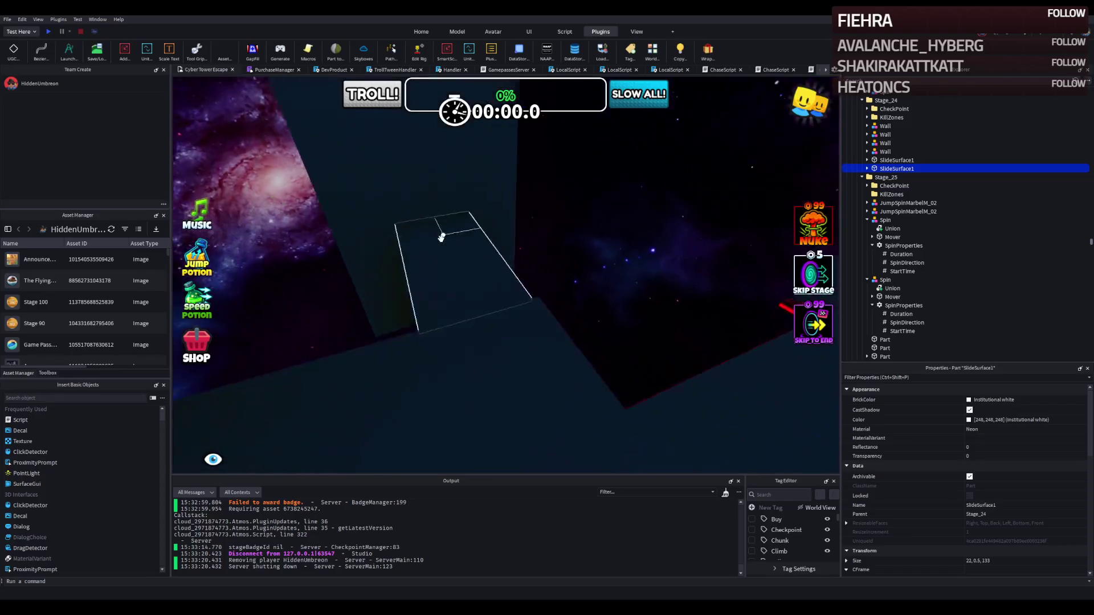
{"action": "key", "text": "w"}
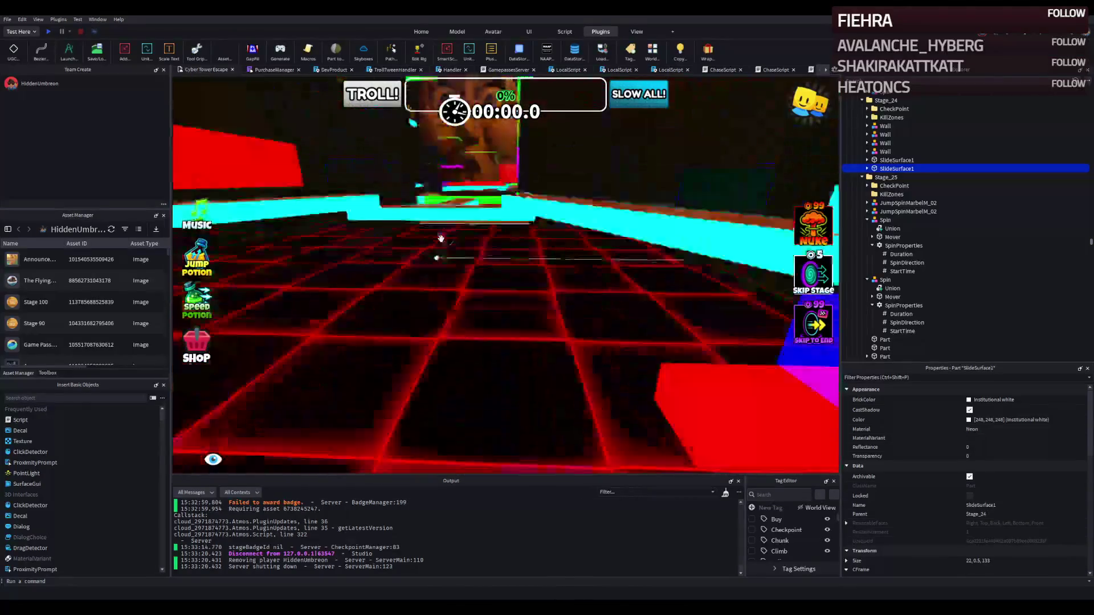
{"action": "key", "text": "w"}
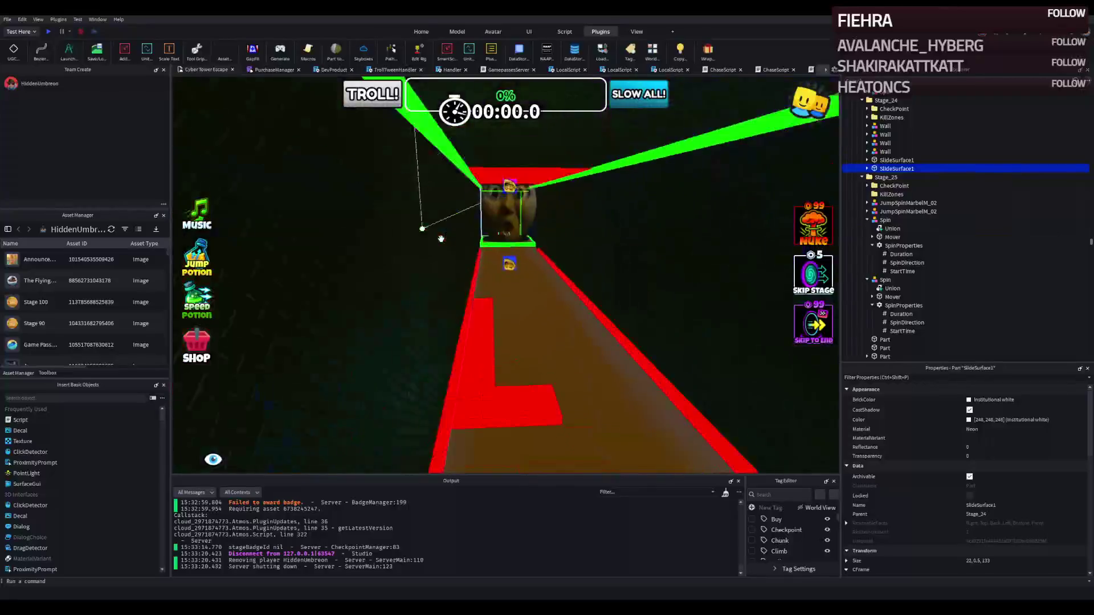
{"action": "key", "text": "w"}
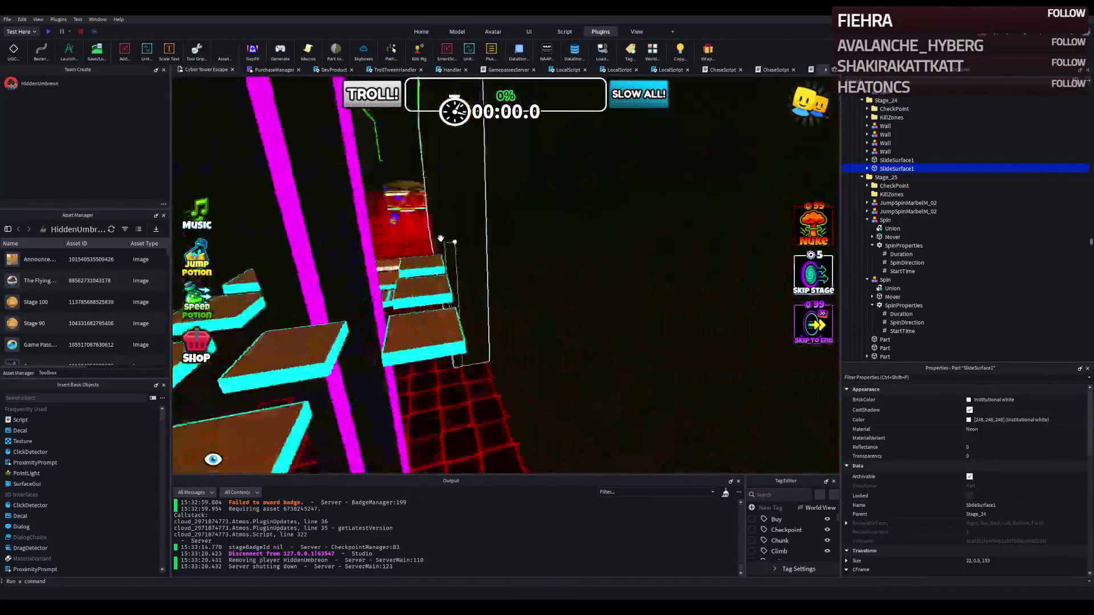
{"action": "key", "text": "w"}
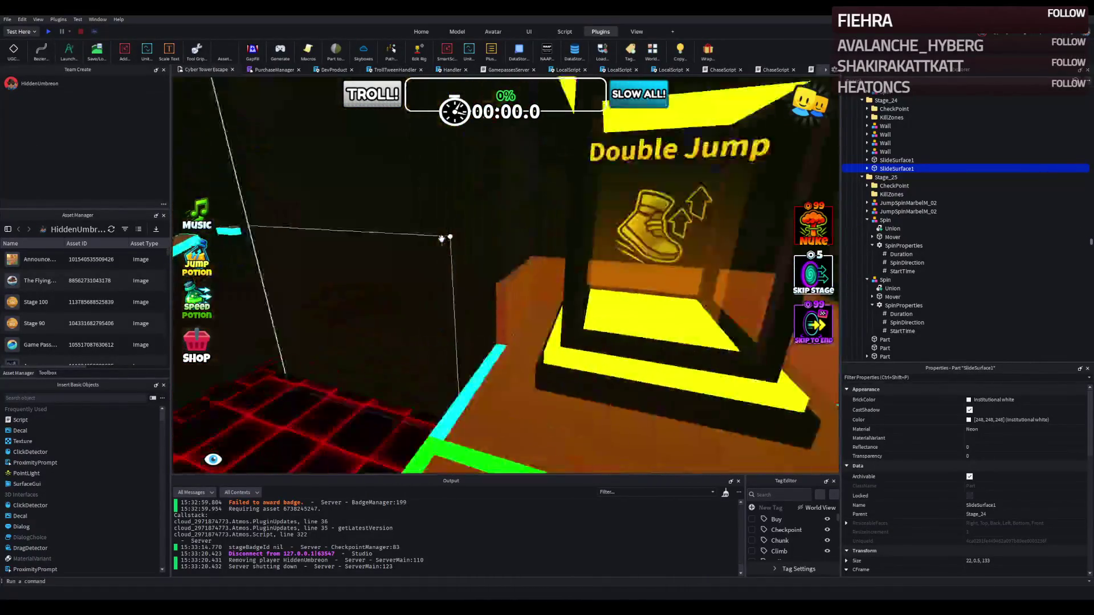
{"action": "key", "text": "w"}
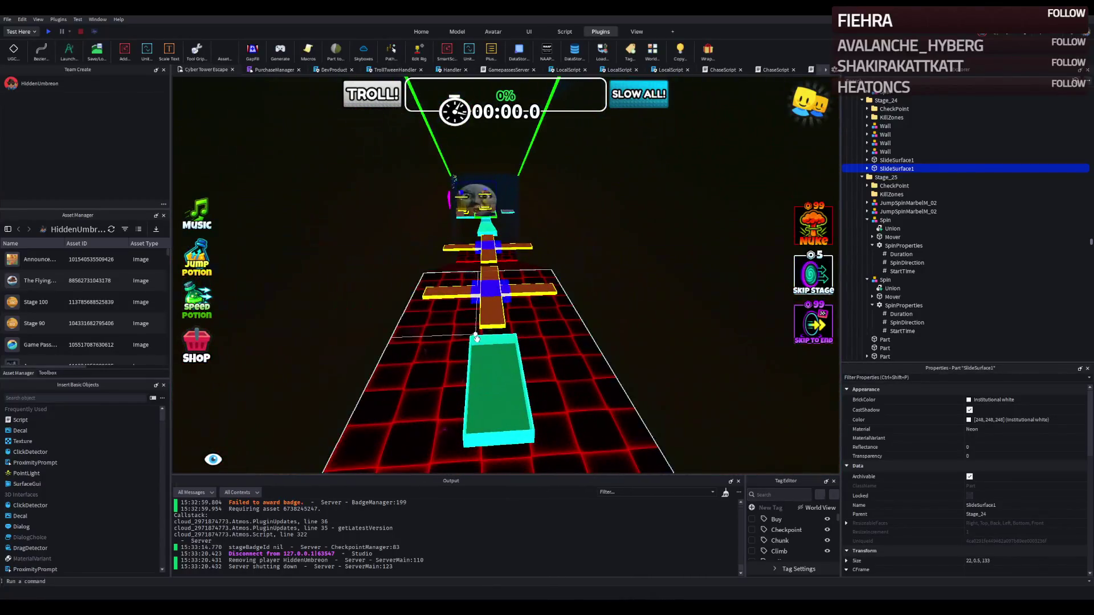
{"action": "left_click_drag", "start_coordinate": [476, 338], "coordinate": [537, 342]}
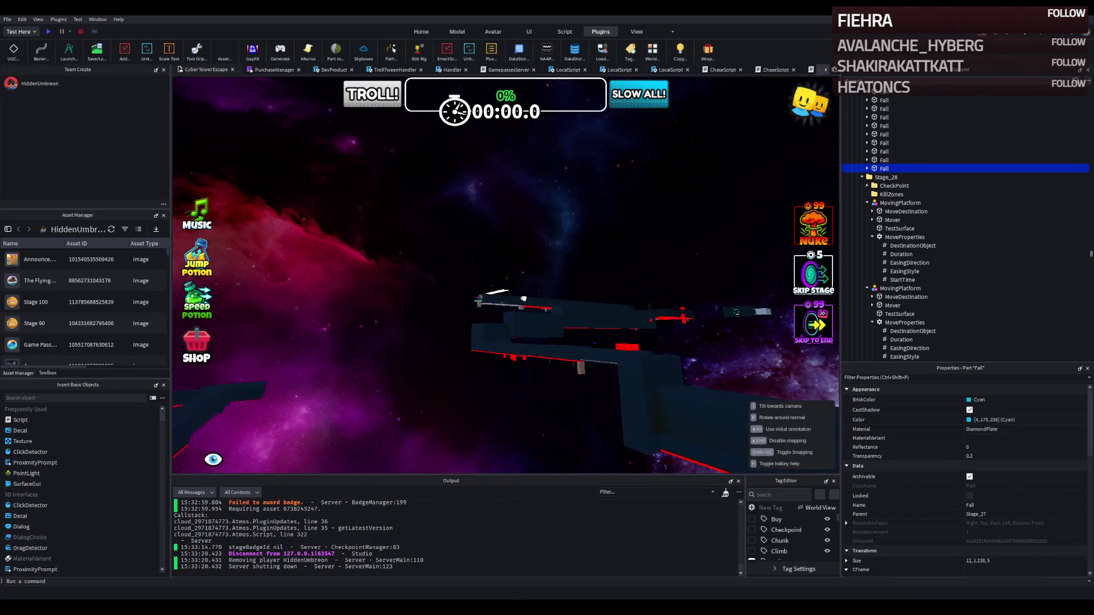
{"action": "mouse_move", "coordinate": [520, 298]}
{"action": "left_mouse_down"}
{"action": "mouse_move", "coordinate": [560, 329]}
{"action": "mouse_move", "coordinate": [619, 322]}
{"action": "left_mouse_up"}
Step: Put the Checkpoint and Fall platform into Stage_50 and move Fall beside the pad
{"action": "left_click", "coordinate": [681, 280], "text": "ctrl"}
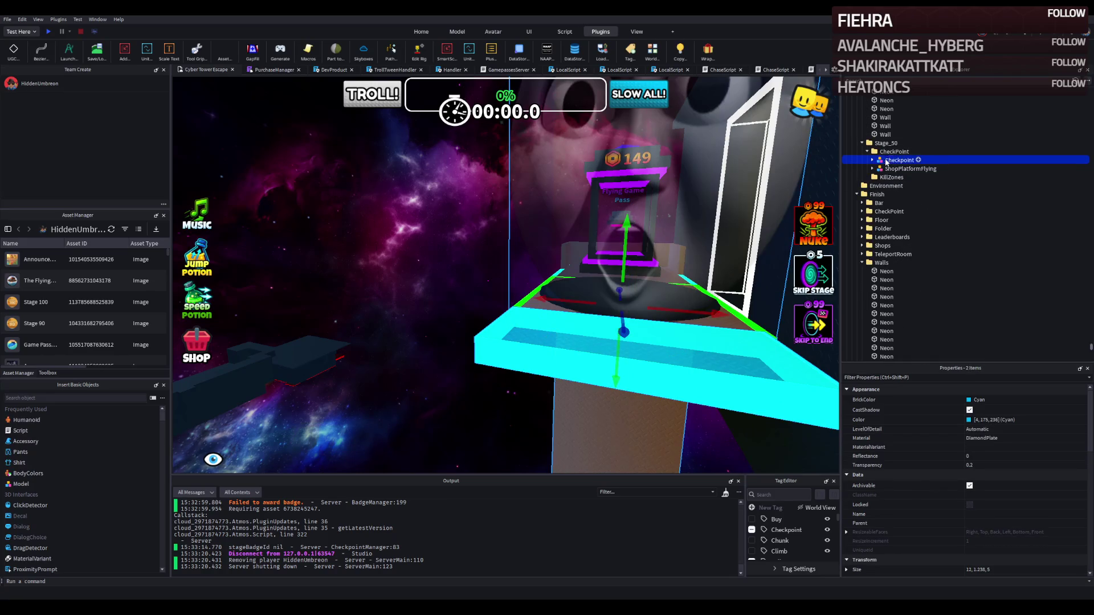
{"action": "left_click_drag", "start_coordinate": [882, 149], "coordinate": [883, 145]}
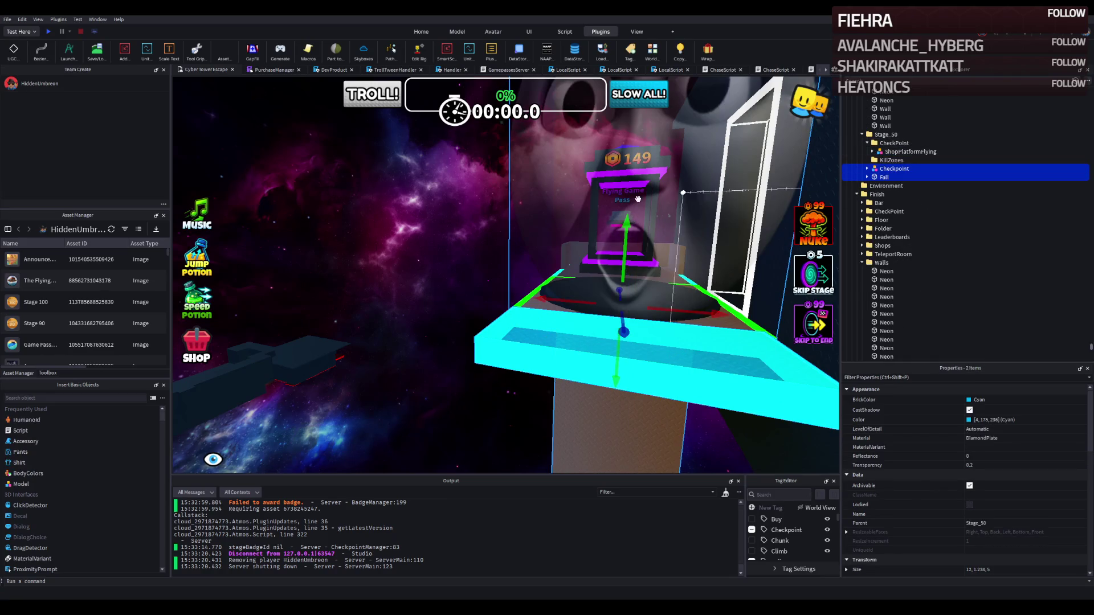
{"action": "left_click", "coordinate": [313, 258]}
{"action": "left_click", "coordinate": [537, 268]}
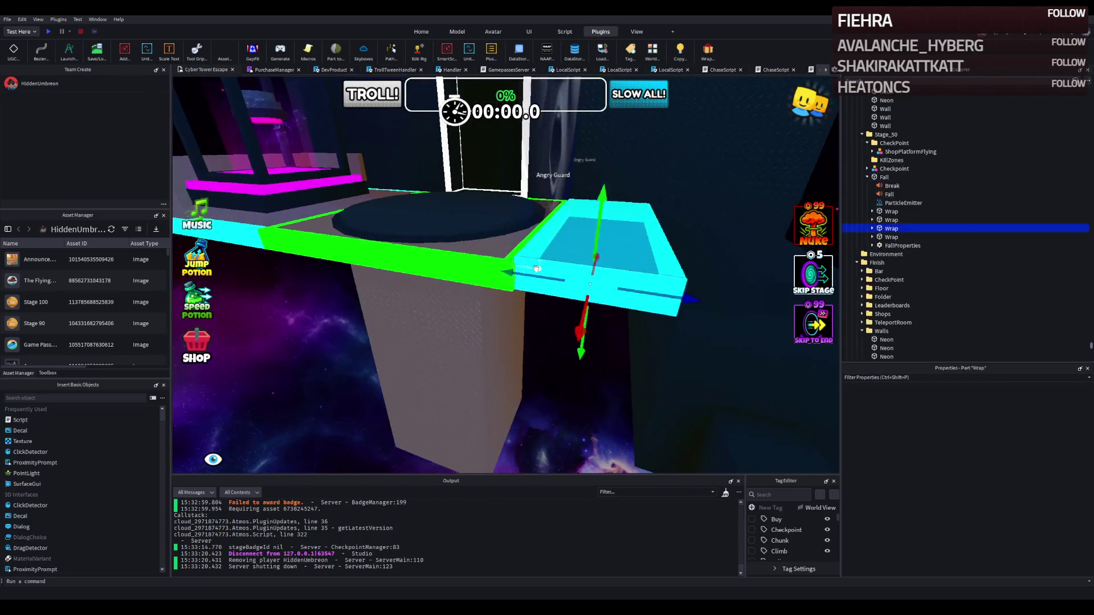
{"action": "key", "text": "f"}
{"action": "mouse_move", "coordinate": [574, 247]}
{"action": "left_mouse_down"}
{"action": "mouse_move", "coordinate": [584, 267]}
{"action": "mouse_move", "coordinate": [574, 258]}
{"action": "left_mouse_up"}
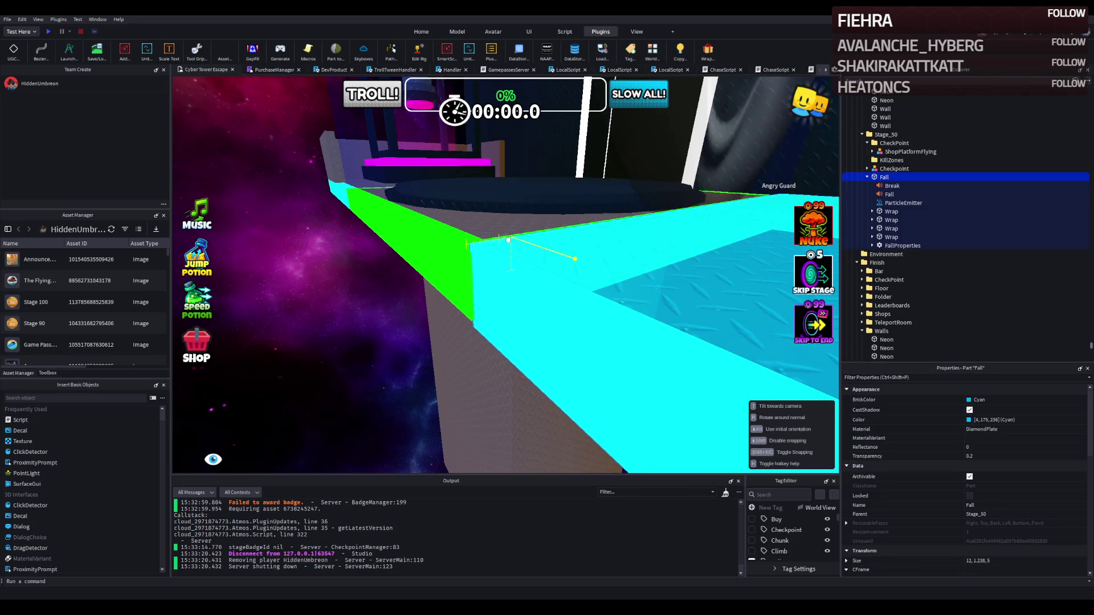
{"action": "left_click_drag", "start_coordinate": [512, 238], "coordinate": [505, 241]}
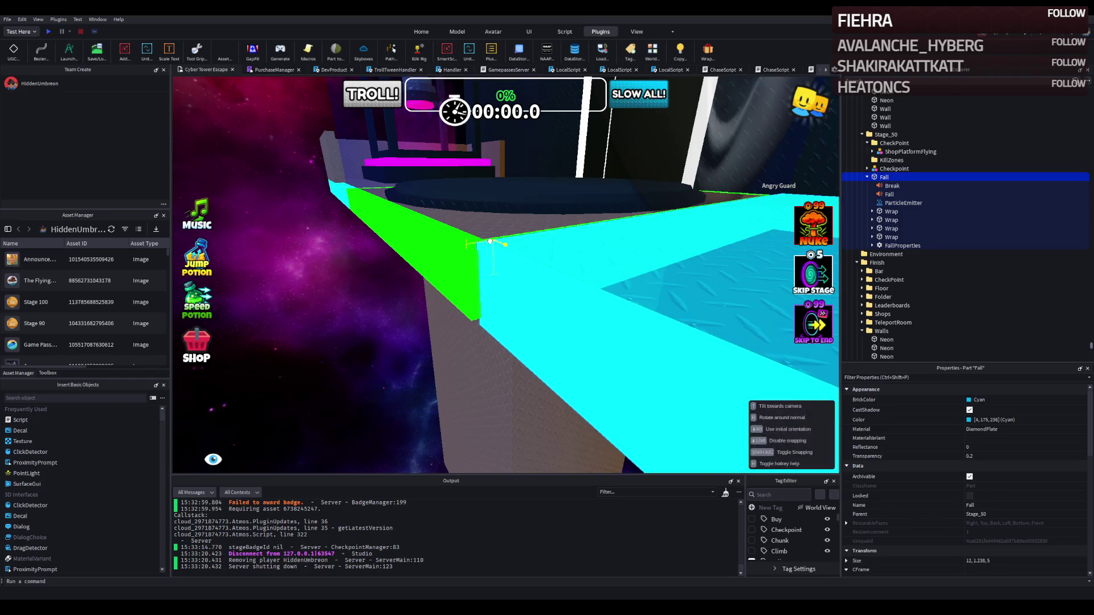
Step: Align the Fall platform's position with the checkpoint using its CFrame Position
{"action": "scroll", "coordinate": [491, 236], "scroll_direction": "up", "scroll_amount": 2}
{"action": "key", "text": "Tab"}
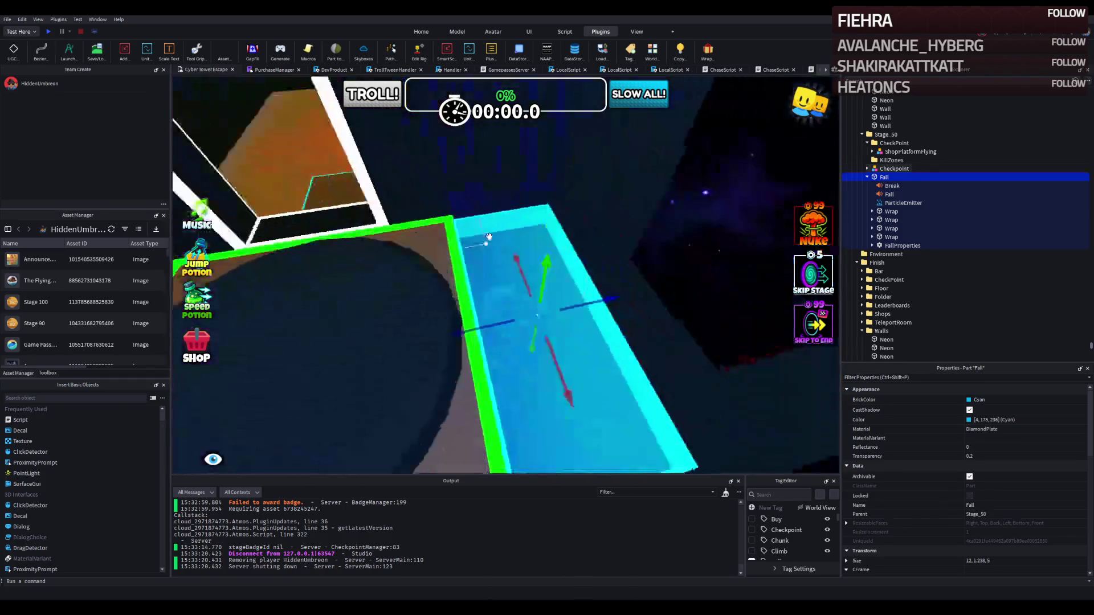
{"action": "left_click_drag", "start_coordinate": [545, 184], "coordinate": [543, 184]}
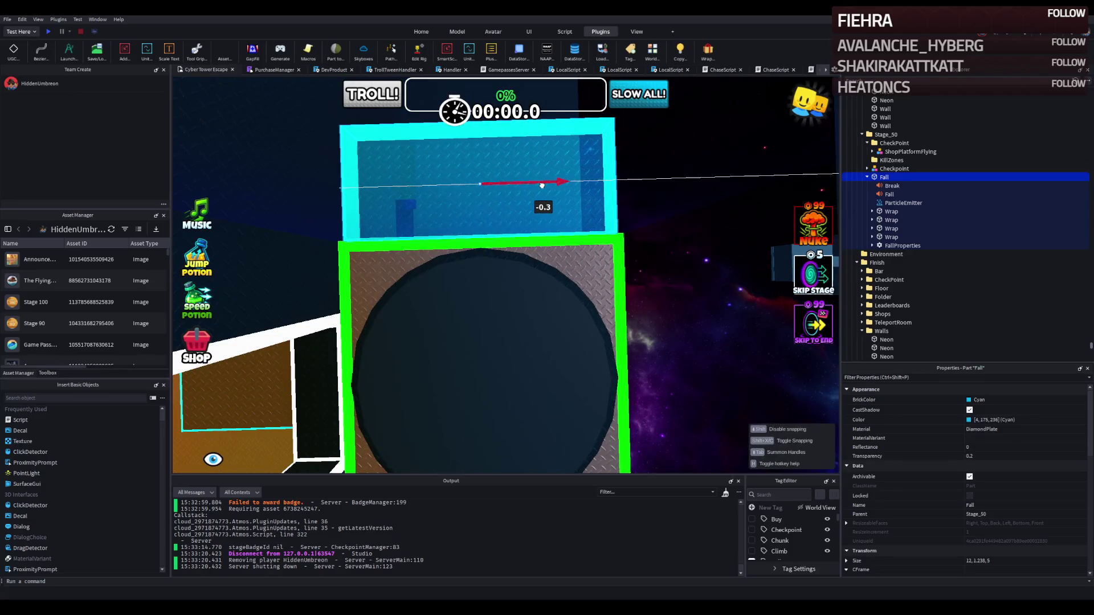
{"action": "left_click", "coordinate": [894, 168]}
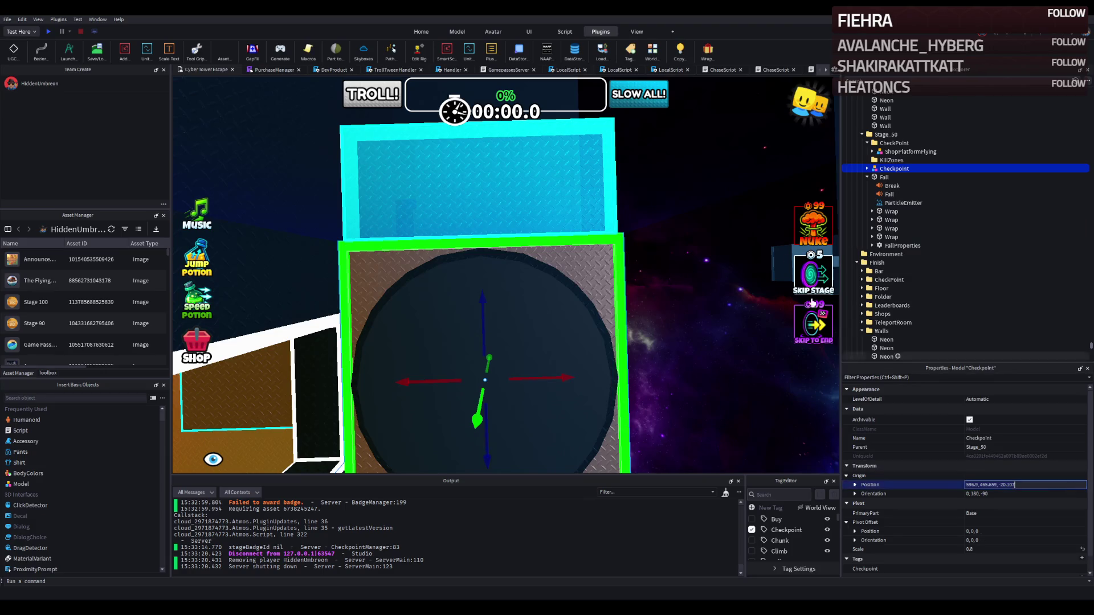
{"action": "left_click", "coordinate": [579, 189]}
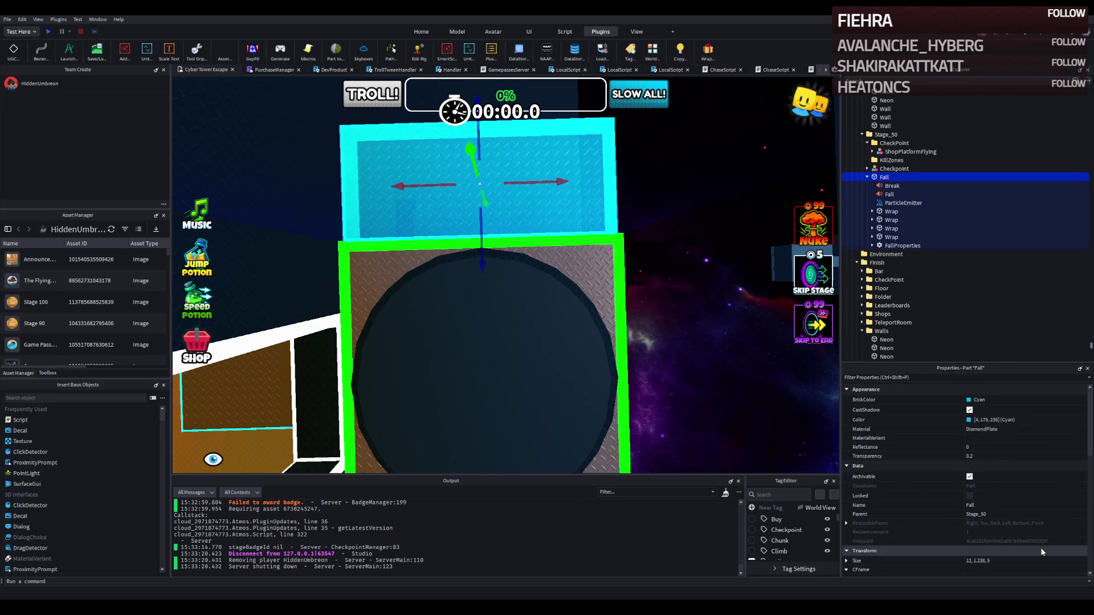
{"action": "scroll", "coordinate": [1036, 564], "scroll_direction": "down", "scroll_amount": 1}
{"action": "key", "text": "Return"}
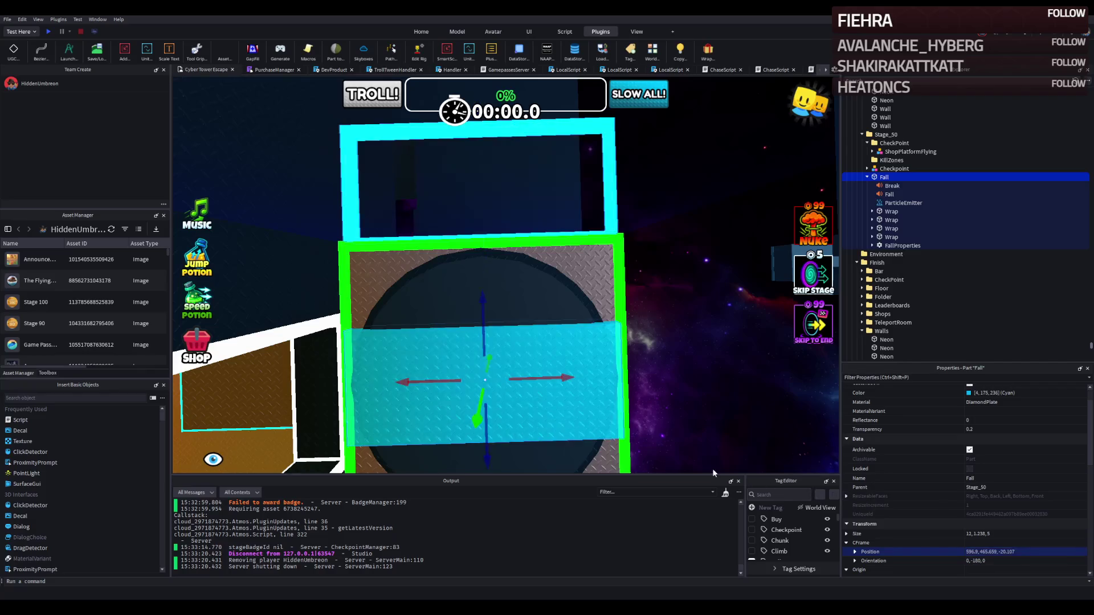
Step: Slide the Fall platform about 7.5 studs along Z and check its FallProperties
{"action": "left_click_drag", "start_coordinate": [546, 378], "coordinate": [612, 339]}
{"action": "left_click_drag", "start_coordinate": [665, 313], "coordinate": [880, 172]}
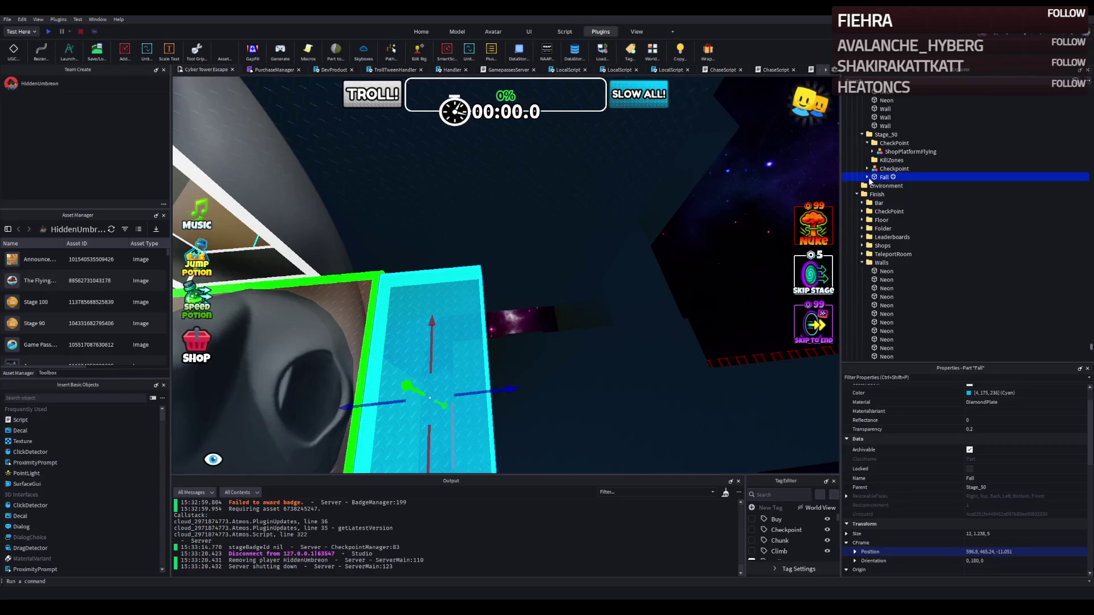
{"action": "mouse_move", "coordinate": [516, 331]}
{"action": "left_mouse_down"}
{"action": "mouse_move", "coordinate": [495, 337]}
{"action": "mouse_move", "coordinate": [494, 283]}
{"action": "mouse_move", "coordinate": [476, 296]}
{"action": "left_mouse_up"}
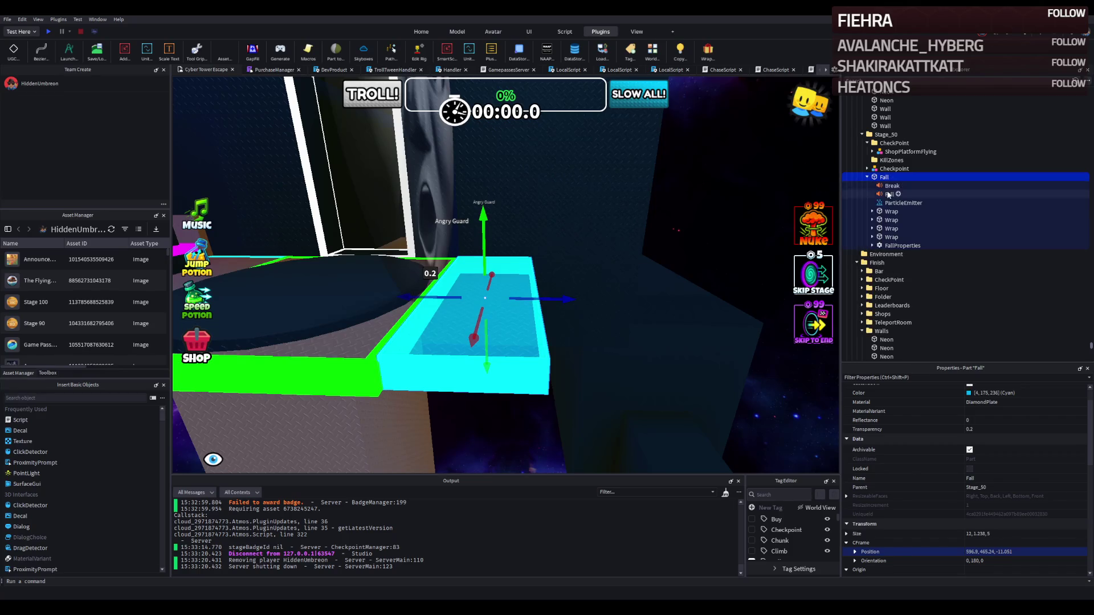
{"action": "left_click_drag", "start_coordinate": [544, 297], "coordinate": [598, 300]}
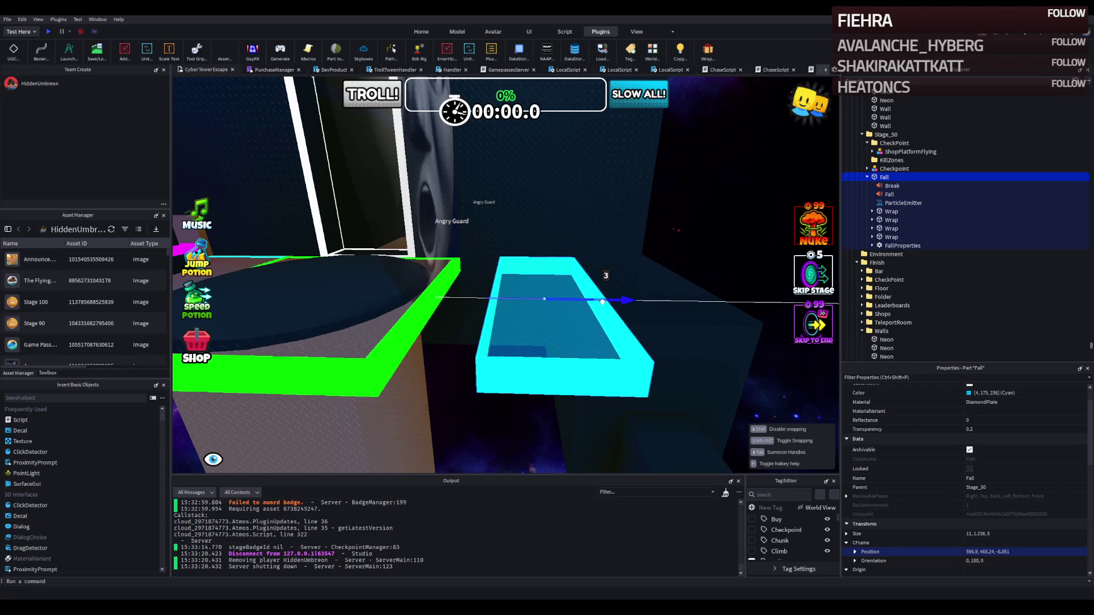
{"action": "left_click_drag", "start_coordinate": [612, 301], "coordinate": [613, 301]}
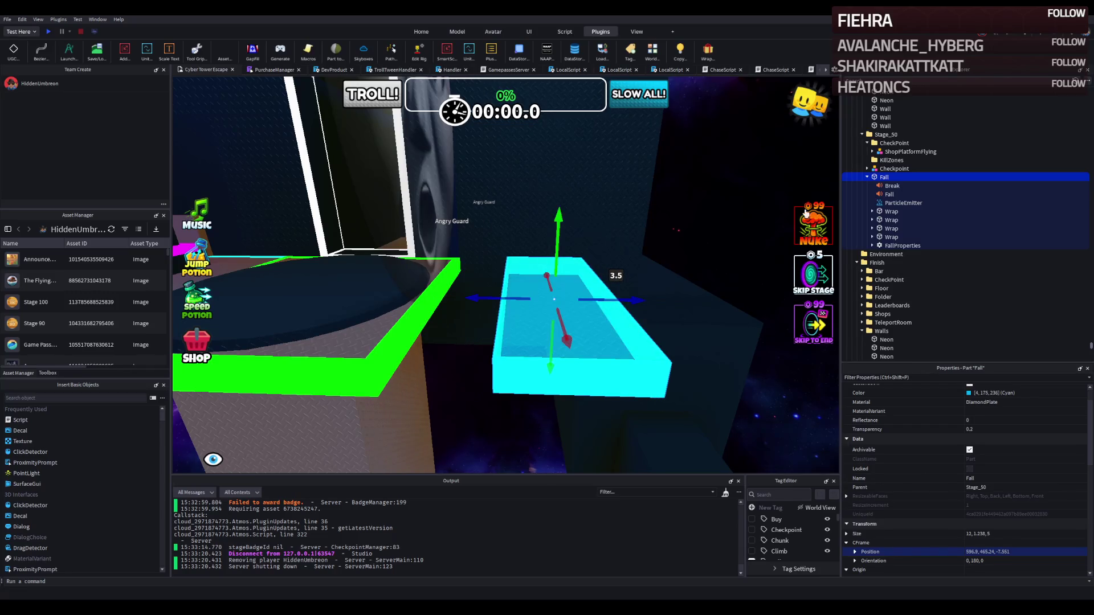
{"action": "double_click", "coordinate": [893, 246]}
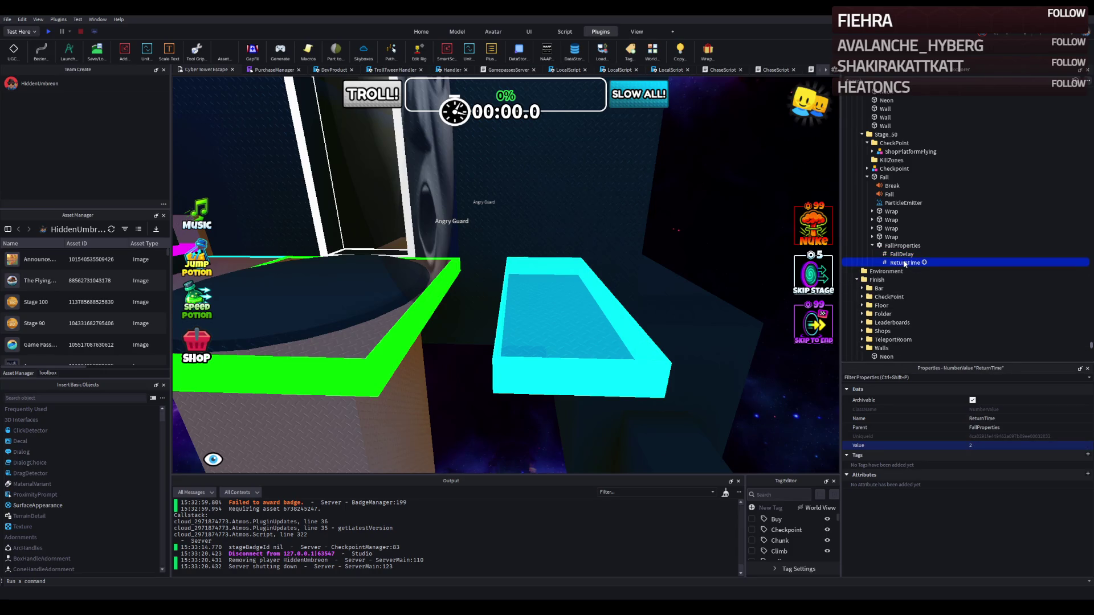
{"action": "left_click", "coordinate": [872, 178]}
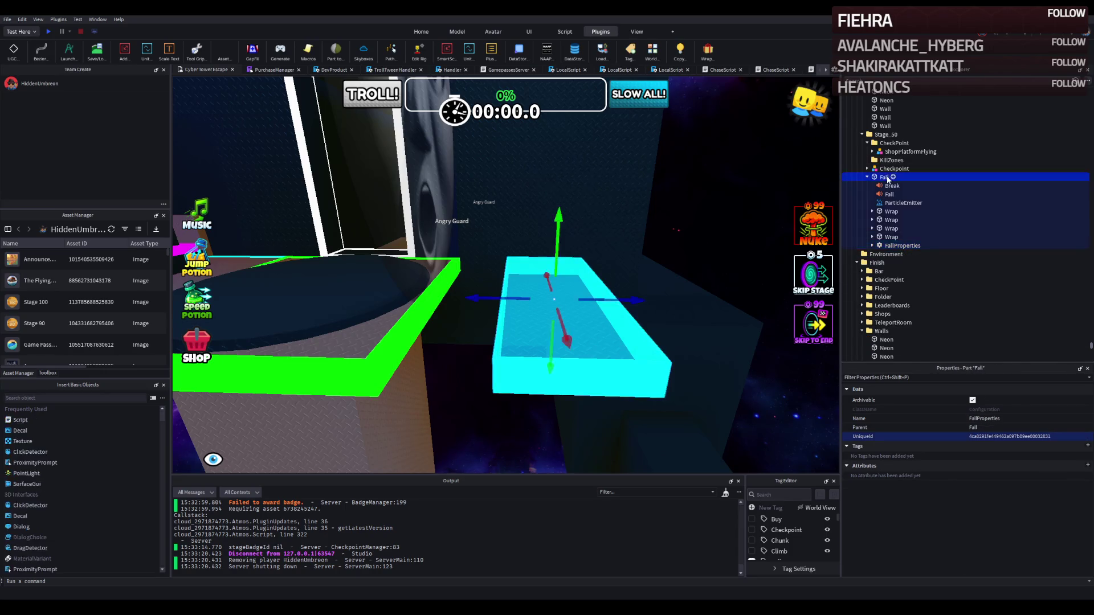
{"action": "left_click", "coordinate": [867, 178]}
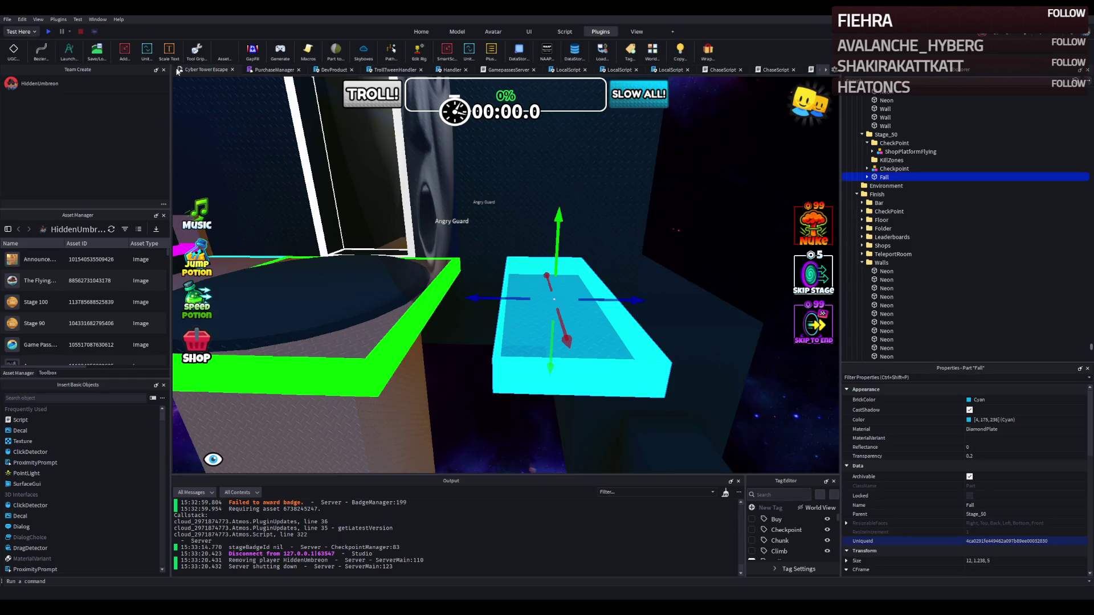
Step: Start an Archimedes arc from the Fall platform with flipped axis at about 15°
{"action": "left_click", "coordinate": [67, 54]}
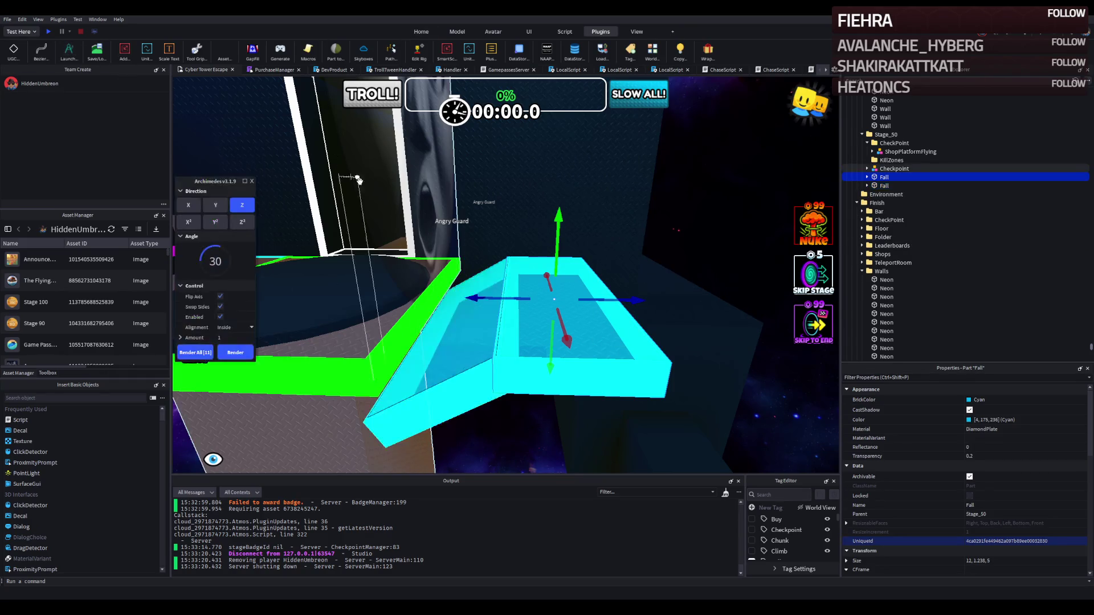
{"action": "left_click", "coordinate": [220, 297]}
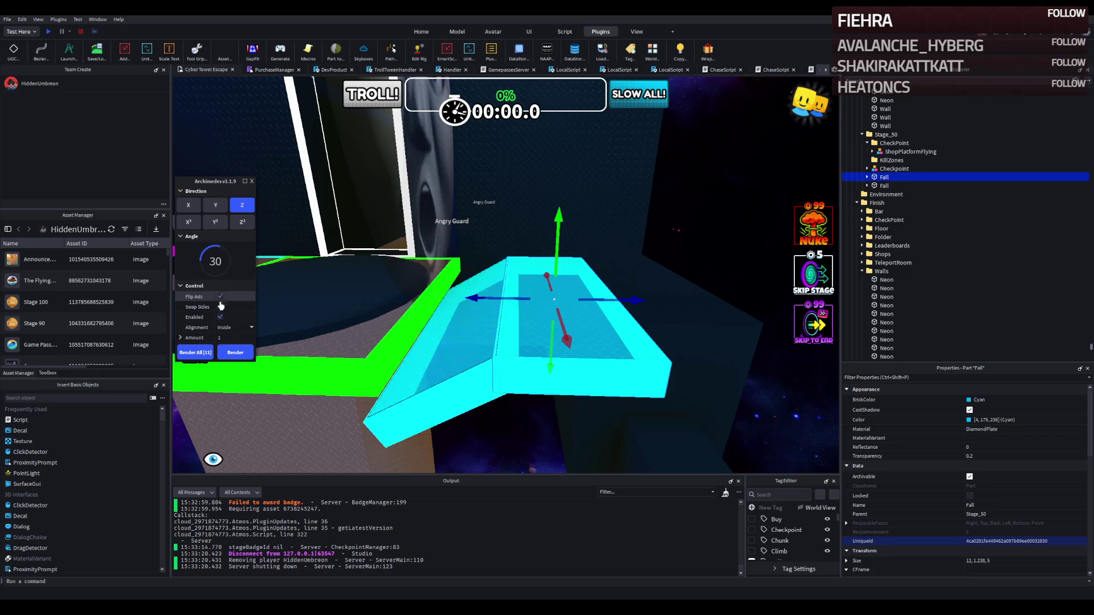
{"action": "left_click", "coordinate": [220, 307]}
{"action": "left_click_drag", "start_coordinate": [220, 251], "coordinate": [209, 253]}
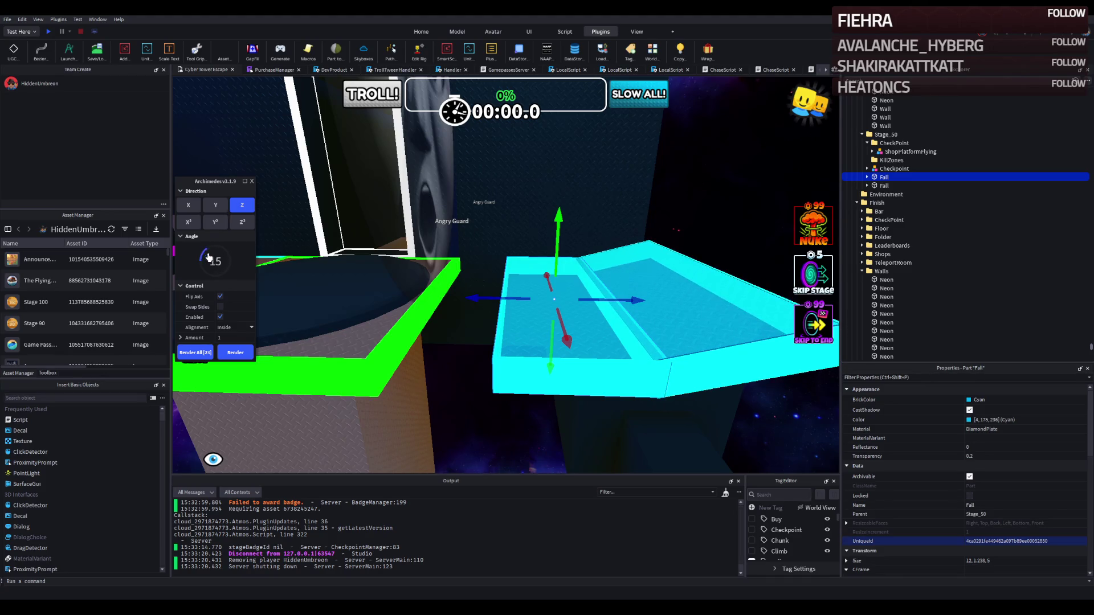
{"action": "key", "text": "a"}
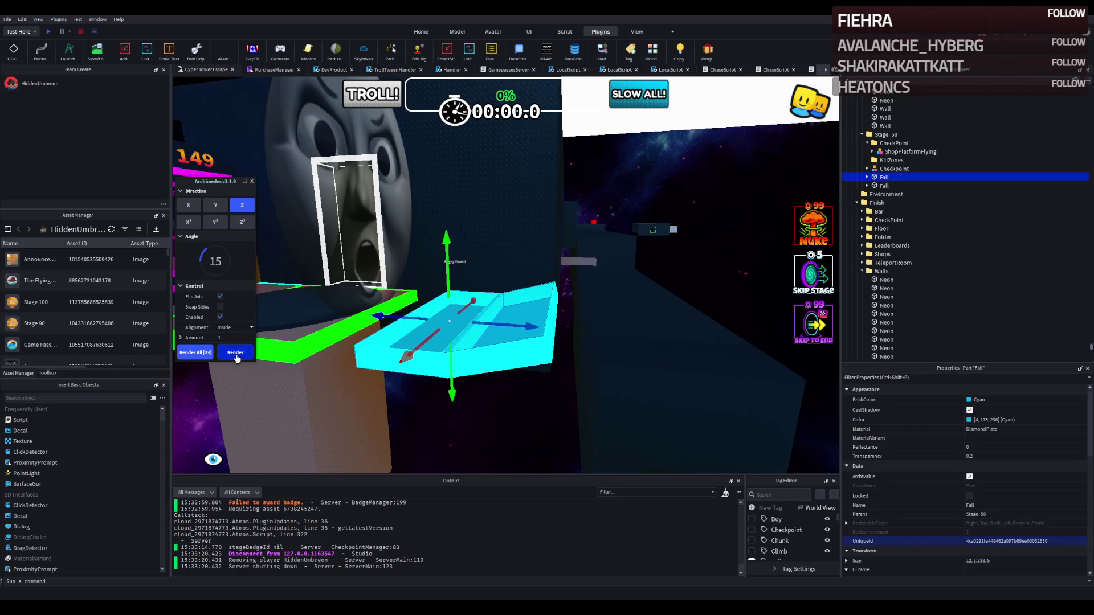
Step: Render curved Fall segments, alternating the arc direction to make the bridge wave
{"action": "left_click", "coordinate": [235, 352]}
{"action": "left_click", "coordinate": [235, 353]}
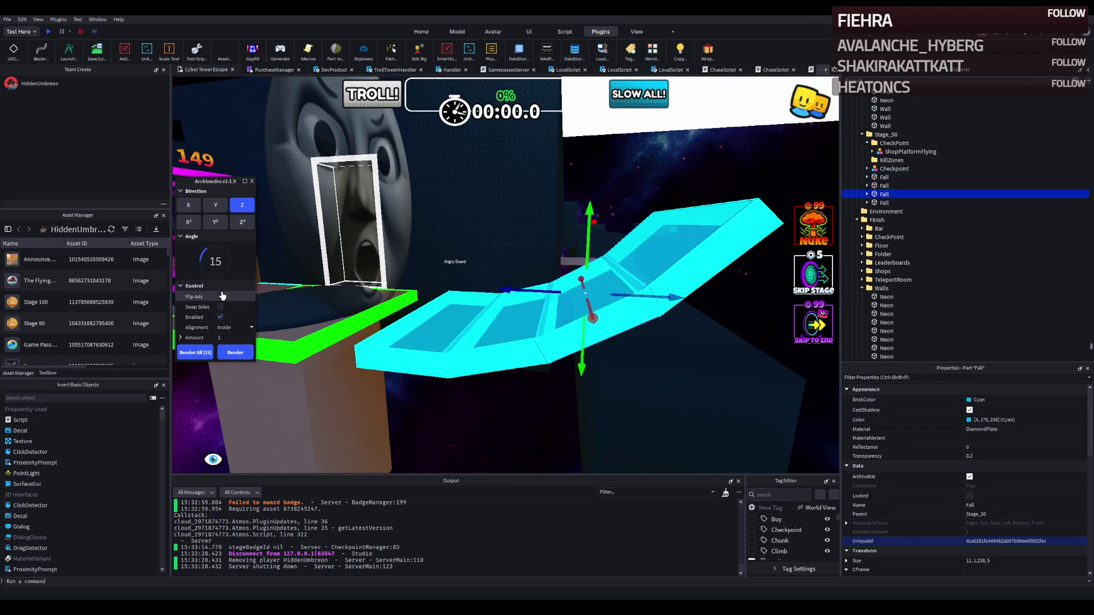
{"action": "left_click", "coordinate": [221, 297]}
{"action": "left_click", "coordinate": [236, 353]}
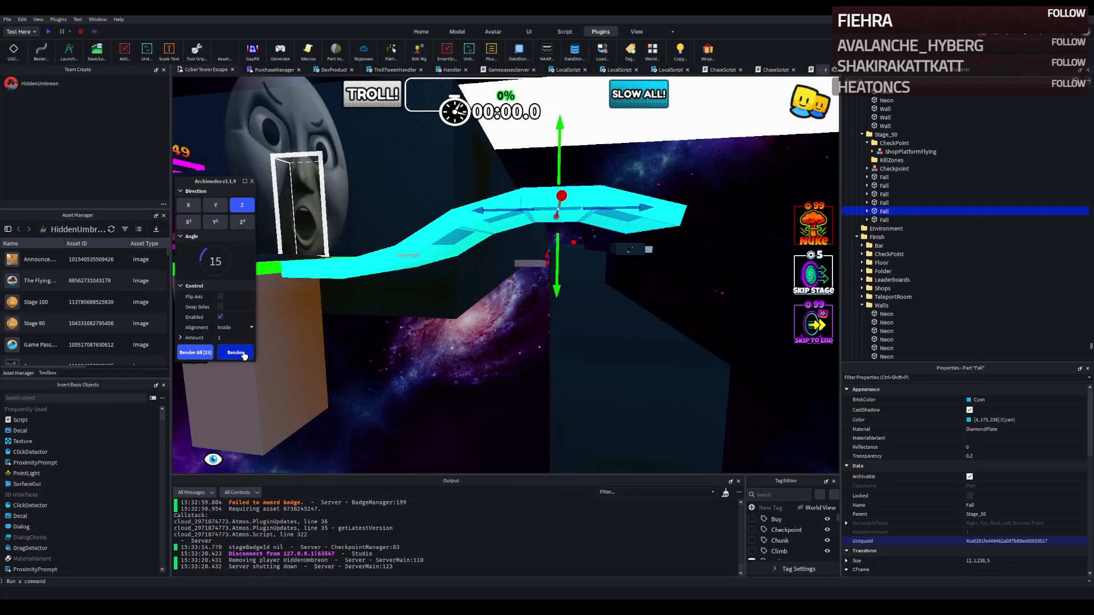
{"action": "left_click", "coordinate": [235, 353]}
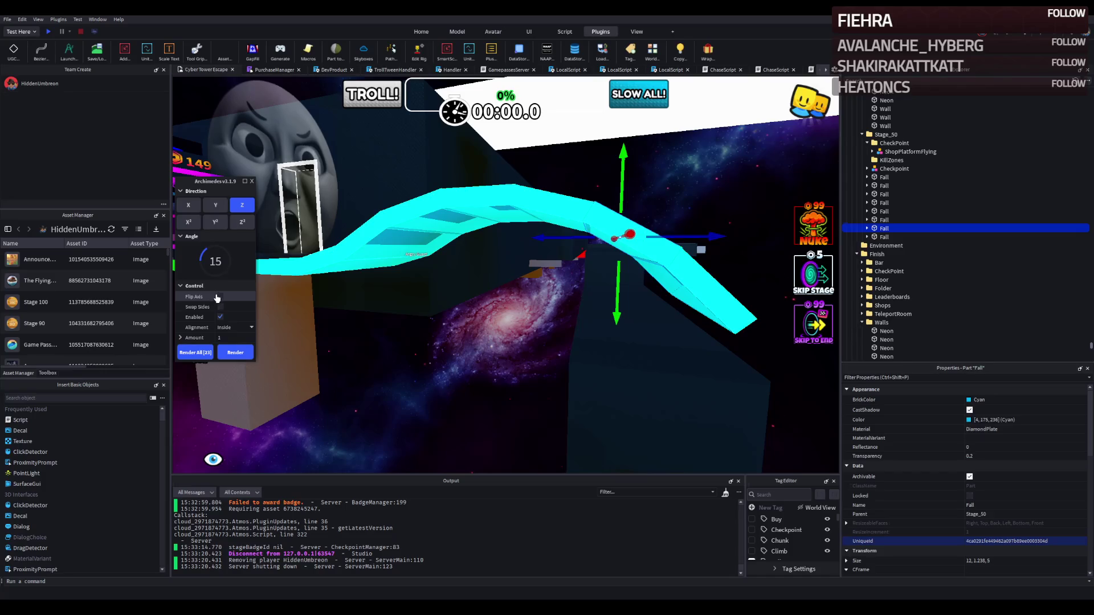
{"action": "left_click", "coordinate": [221, 296]}
{"action": "scroll", "coordinate": [355, 313], "scroll_direction": "down", "scroll_amount": 5}
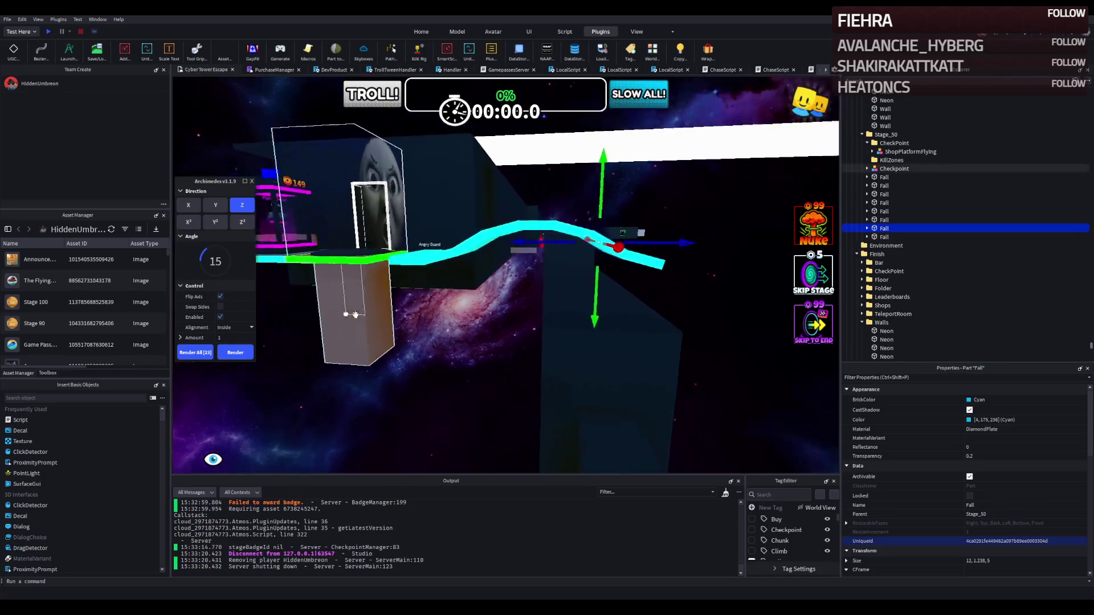
{"action": "left_click", "coordinate": [251, 351]}
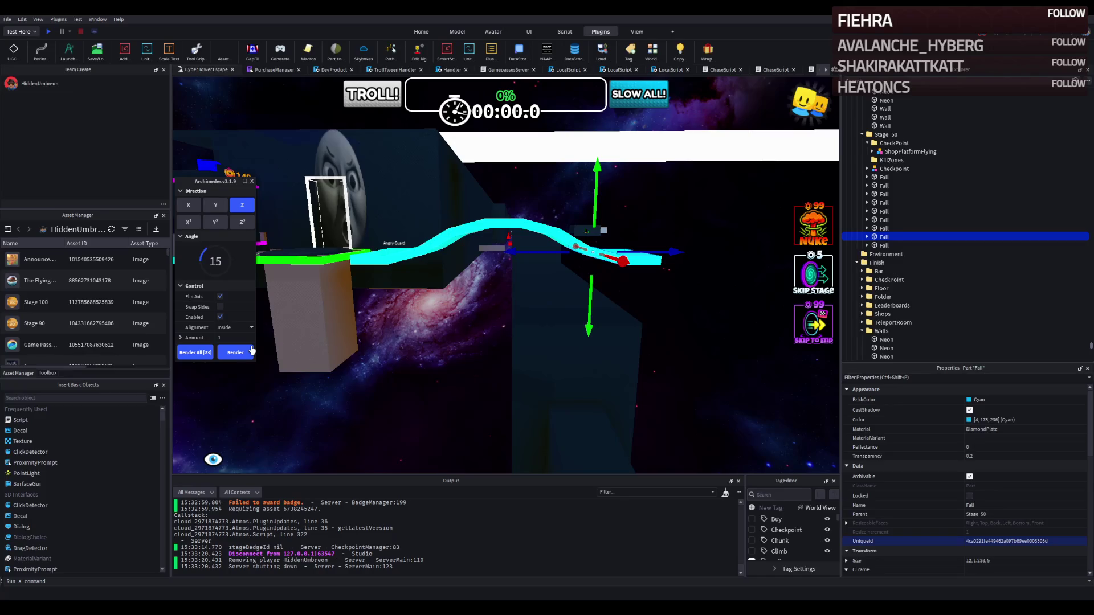
{"action": "left_click", "coordinate": [252, 350]}
{"action": "scroll", "coordinate": [392, 343], "scroll_direction": "up", "scroll_amount": 5}
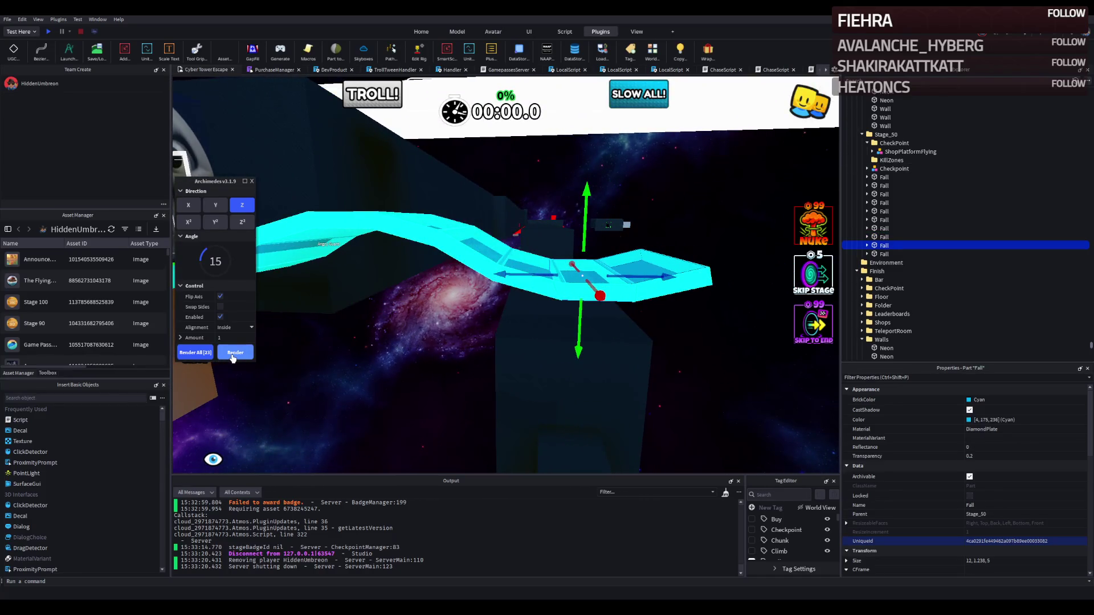
Step: Extend the bridge with more Fall segments, flipping the curve back and forth
{"action": "key", "text": "f"}
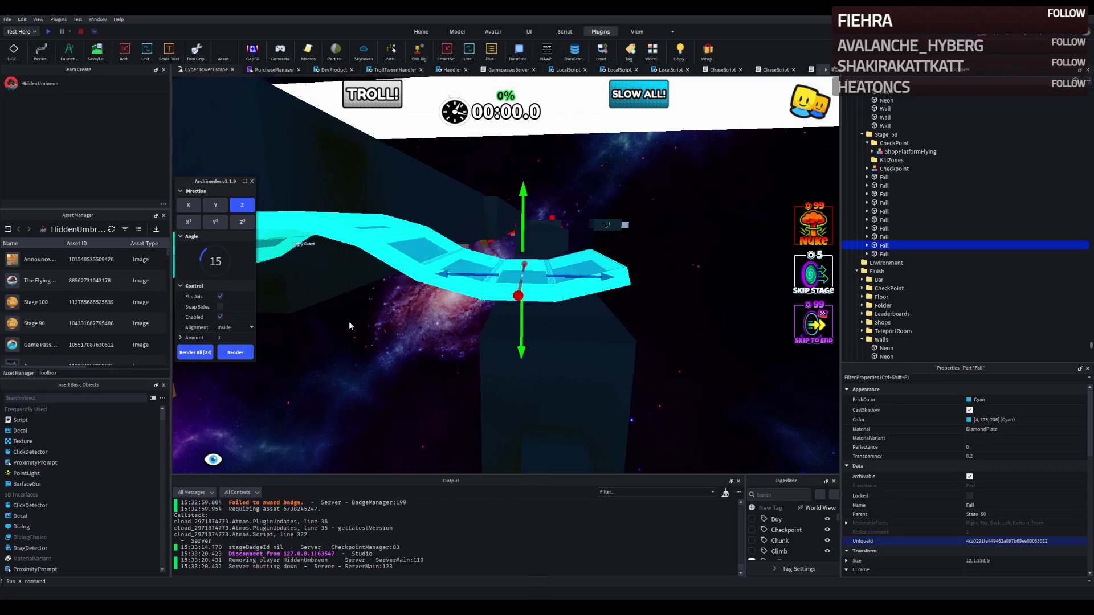
{"action": "scroll", "coordinate": [516, 290], "scroll_direction": "up", "scroll_amount": 3}
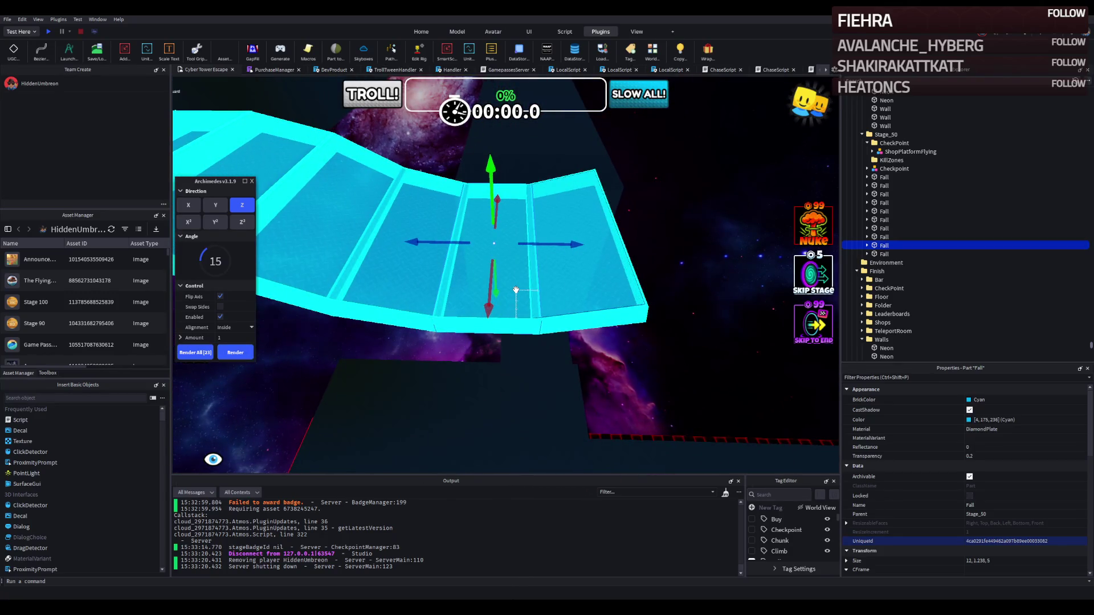
{"action": "left_click", "coordinate": [242, 353]}
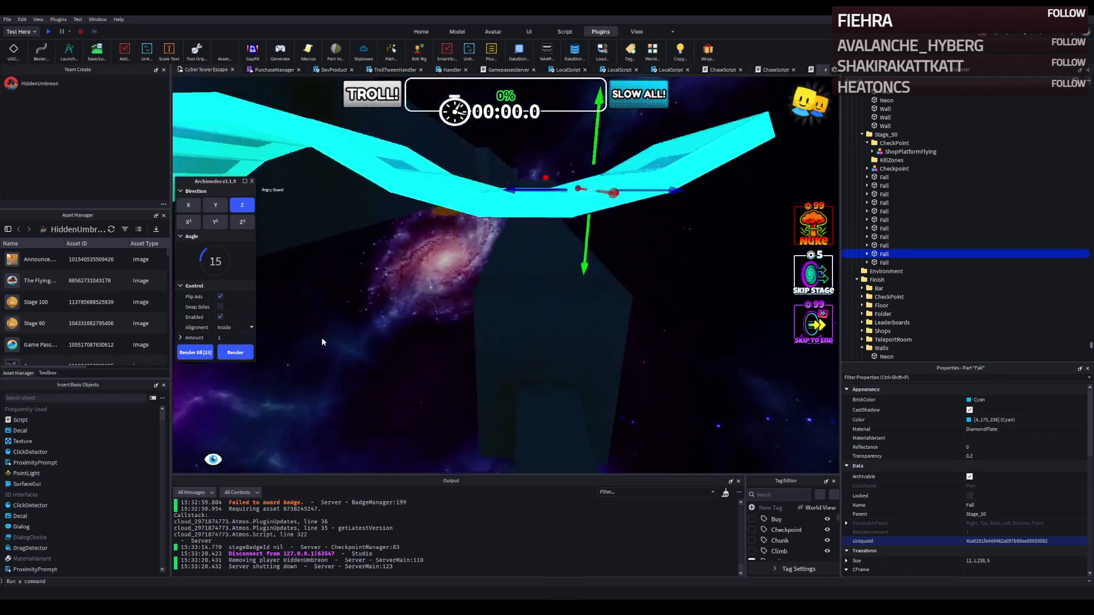
{"action": "left_click", "coordinate": [235, 352]}
{"action": "left_click", "coordinate": [220, 297]}
{"action": "left_click", "coordinate": [232, 354]}
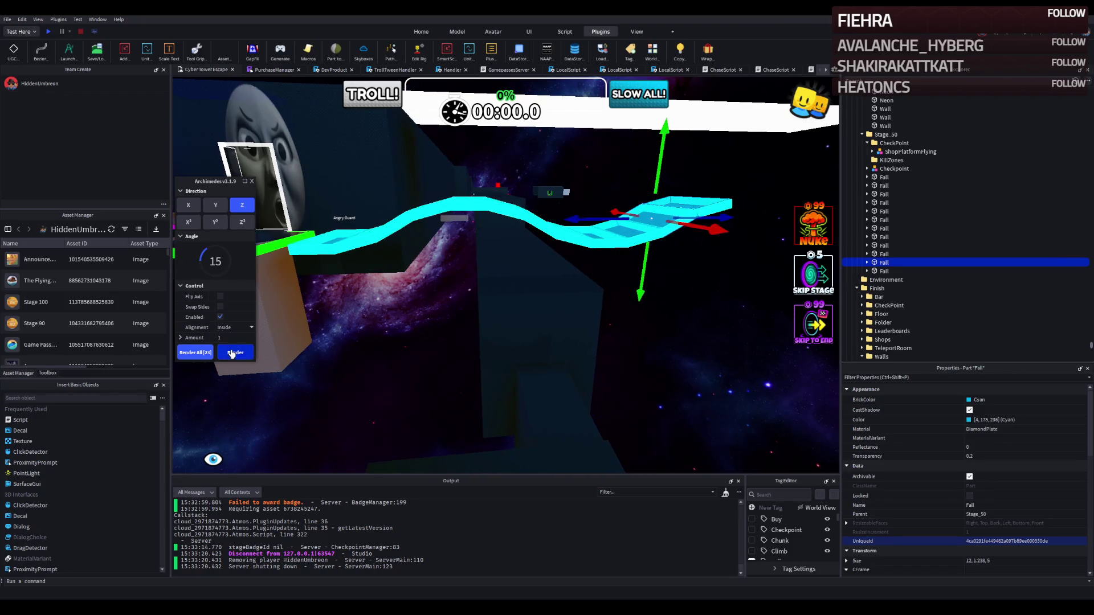
{"action": "left_click", "coordinate": [232, 354]}
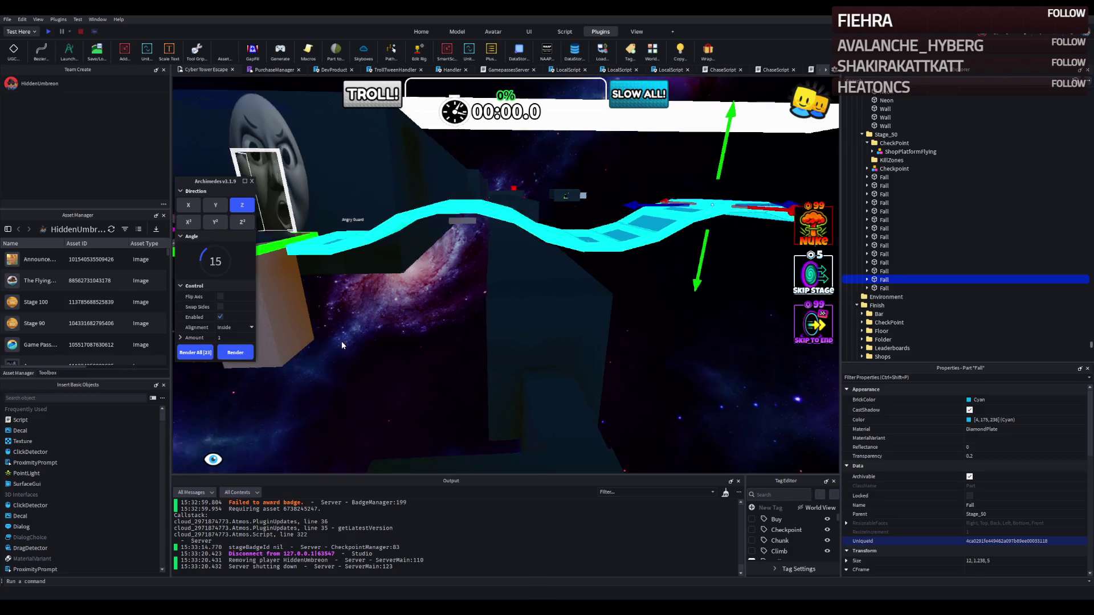
{"action": "left_click", "coordinate": [240, 354]}
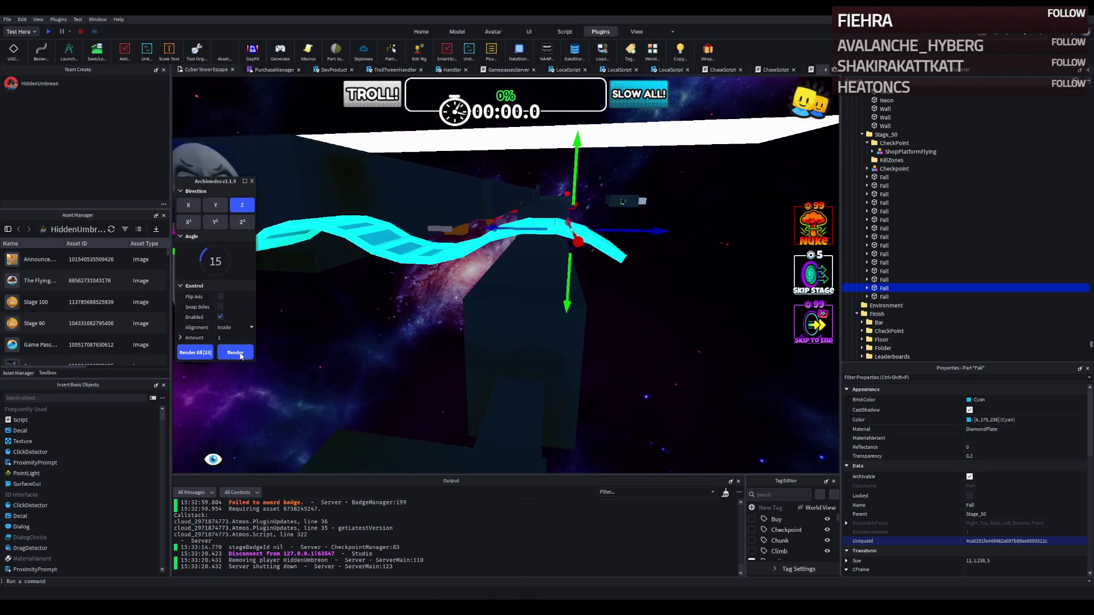
{"action": "left_click", "coordinate": [239, 354]}
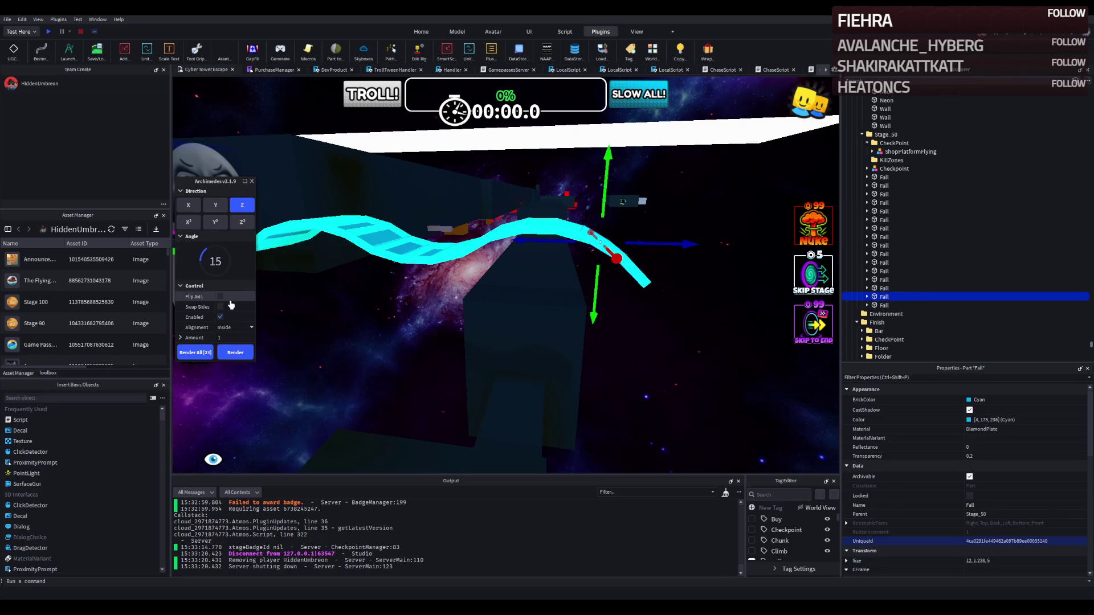
{"action": "left_click", "coordinate": [244, 352]}
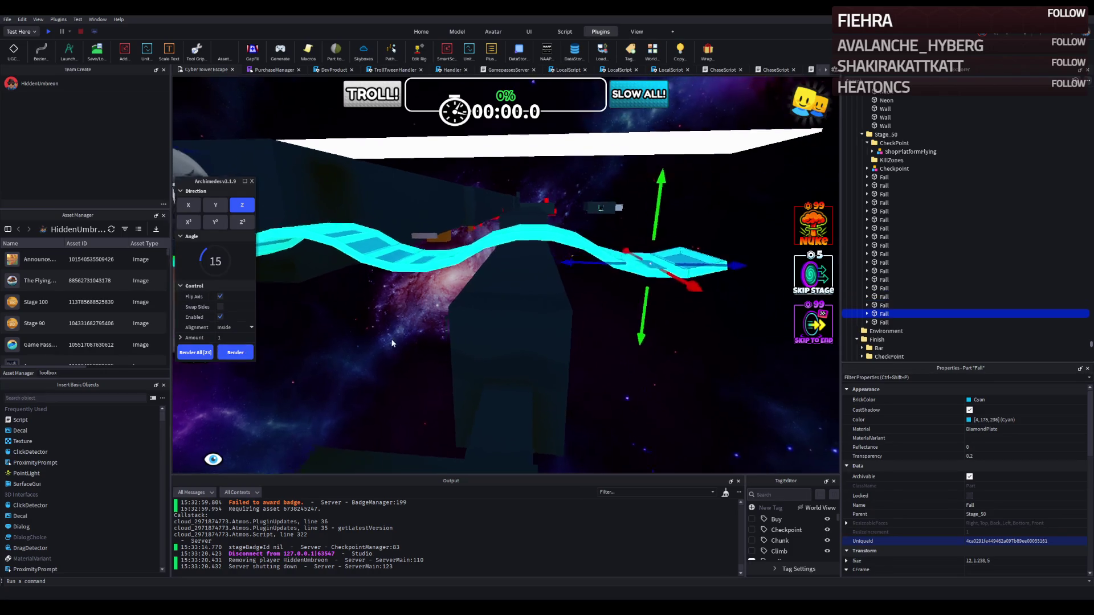
{"action": "scroll", "coordinate": [391, 338], "scroll_direction": "up", "scroll_amount": 5}
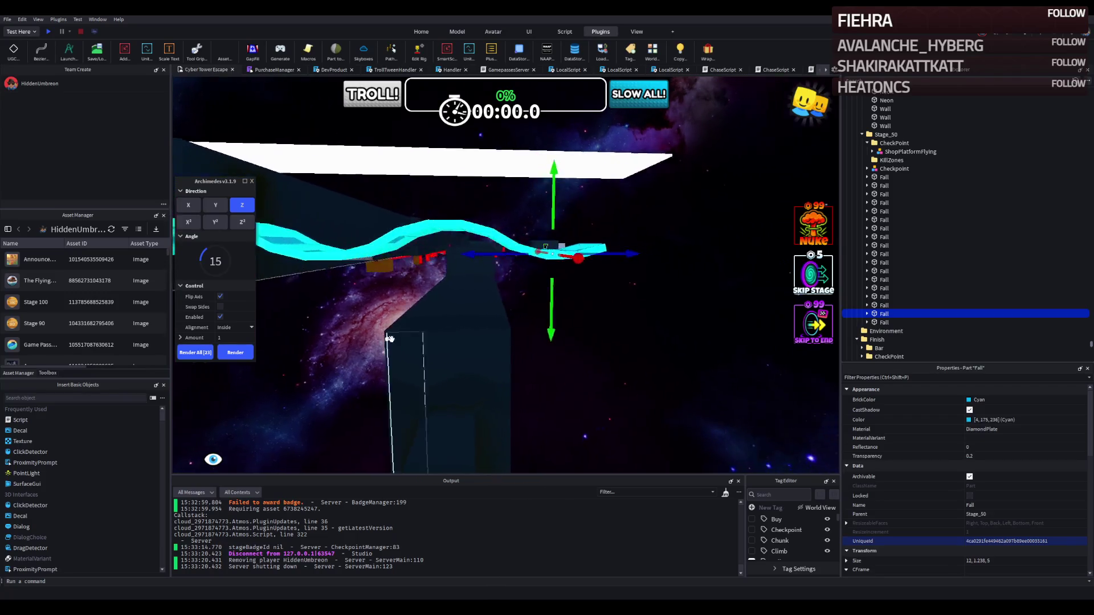
{"action": "scroll", "coordinate": [287, 220], "scroll_direction": "up", "scroll_amount": 3}
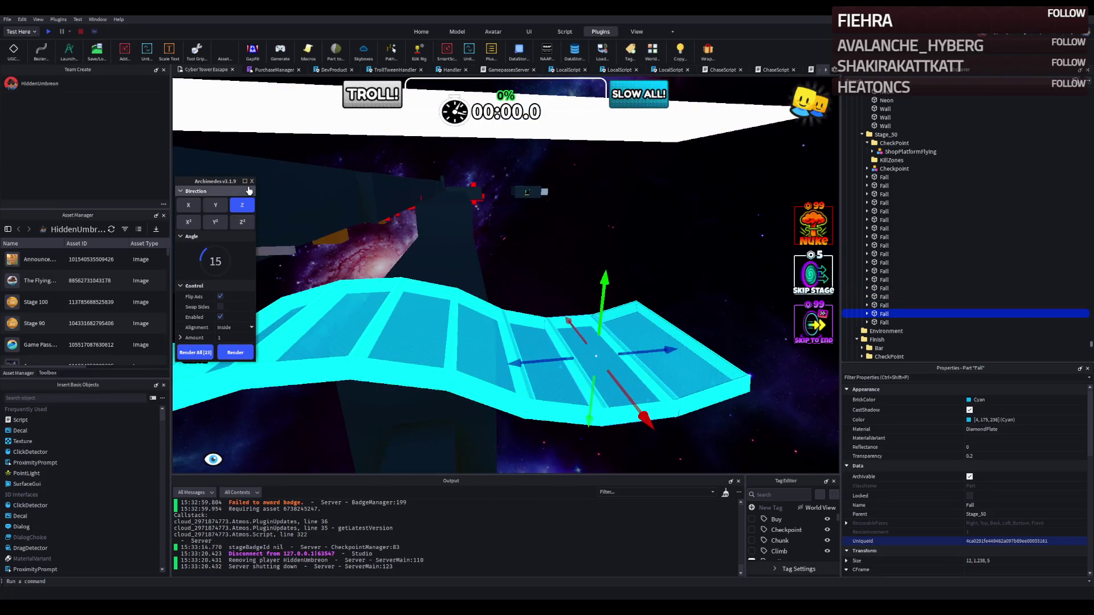
Step: Close Archimedes and delete one middle platform of the bridge
{"action": "left_click", "coordinate": [251, 181]}
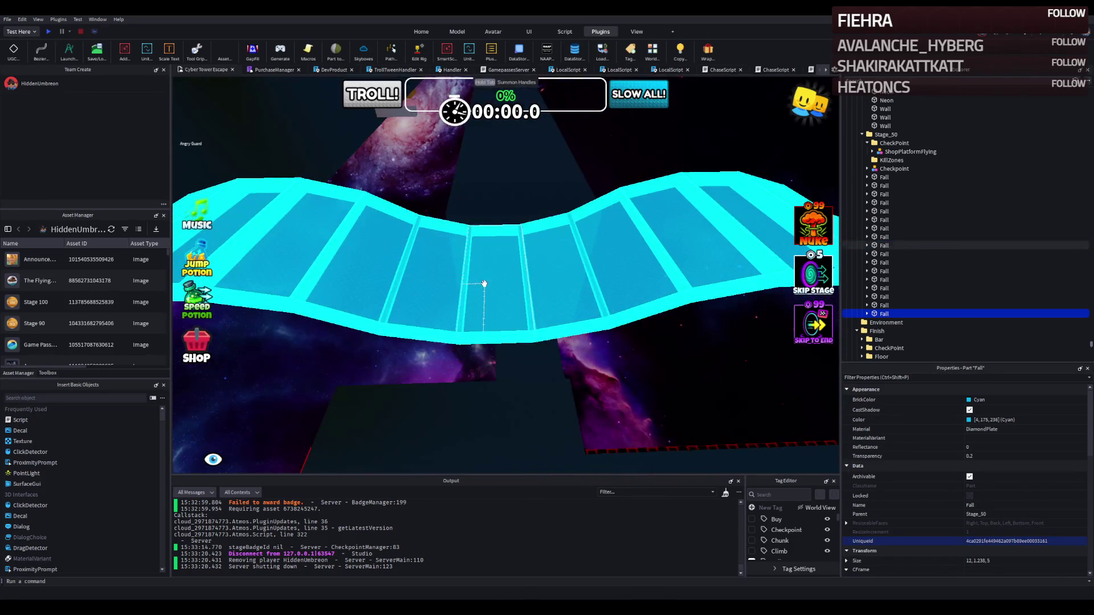
{"action": "left_click", "coordinate": [483, 283]}
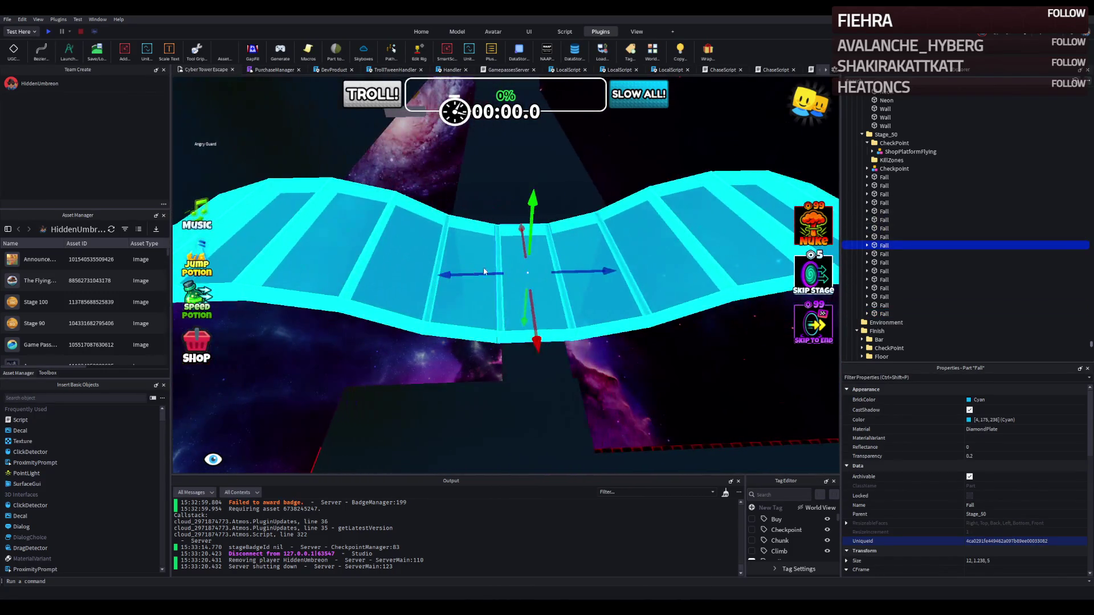
{"action": "key", "text": "Delete"}
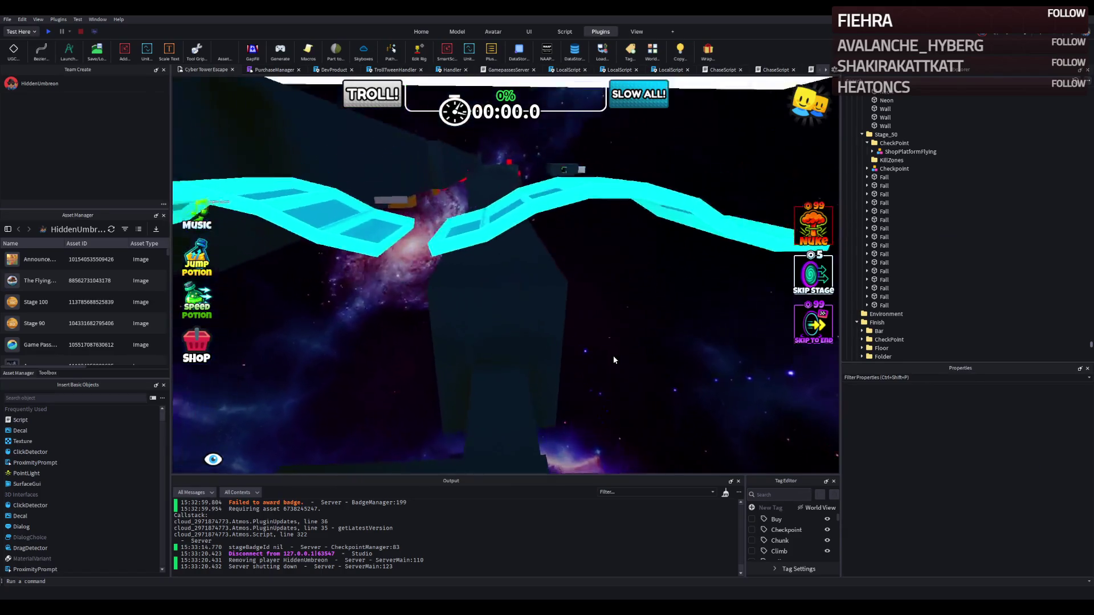
Step: Select six cyan Fall platforms, duplicate them and slide the copies ahead to extend the bridge
{"action": "scroll", "coordinate": [613, 356], "scroll_direction": "up", "scroll_amount": 3}
{"action": "left_click", "coordinate": [599, 356]}
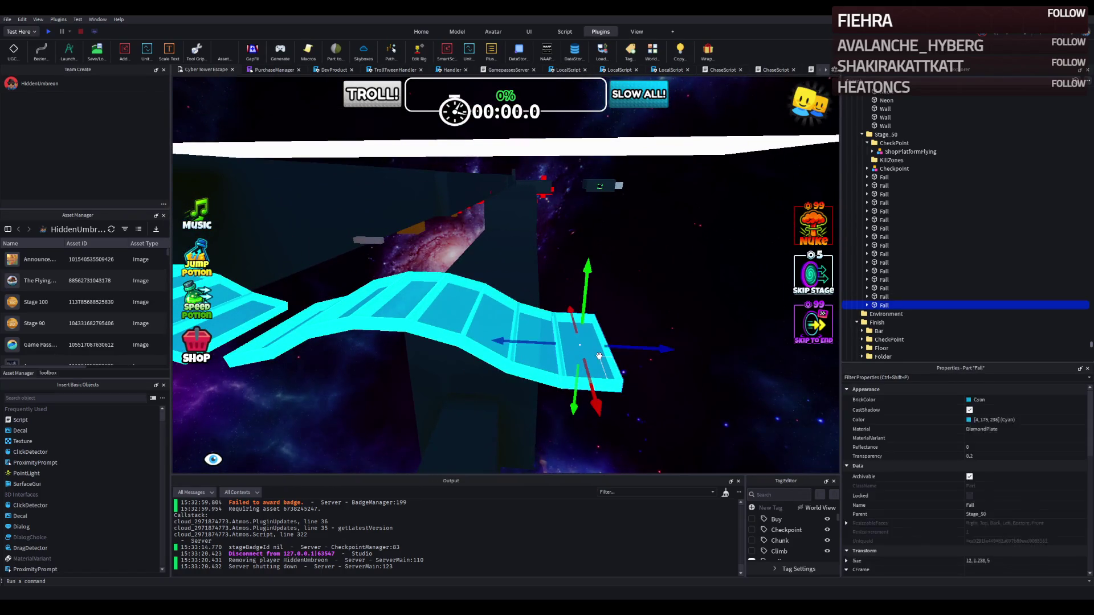
{"action": "scroll", "coordinate": [602, 356], "scroll_direction": "up", "scroll_amount": 3}
{"action": "left_click", "coordinate": [451, 330]}
{"action": "left_click", "coordinate": [539, 290], "text": "ctrl"}
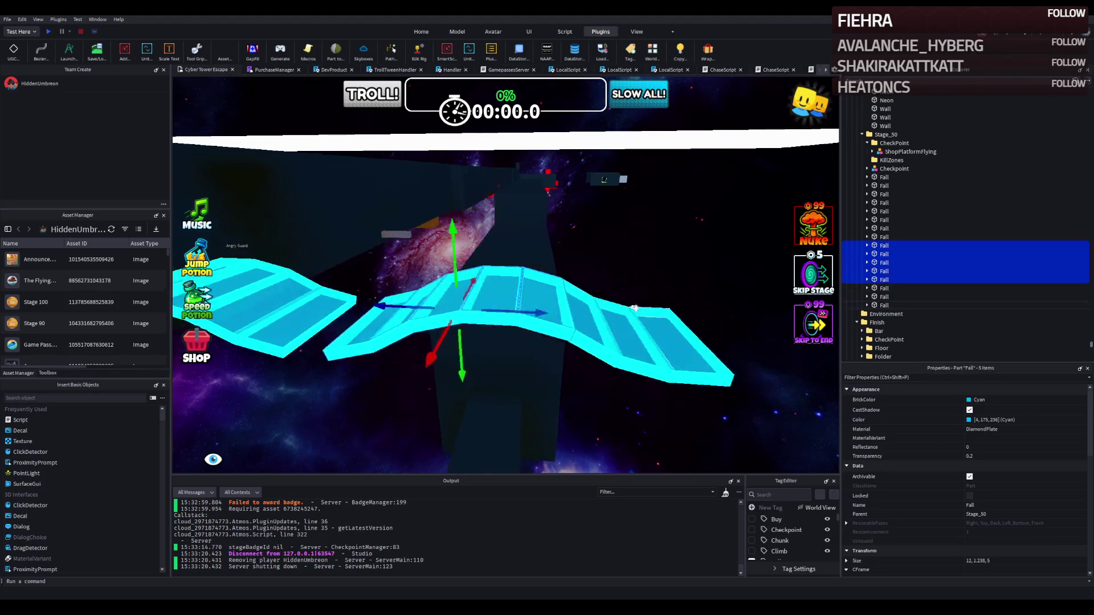
{"action": "left_click", "coordinate": [592, 311], "text": "ctrl"}
{"action": "left_click", "coordinate": [575, 319], "text": "ctrl"}
{"action": "left_click", "coordinate": [561, 323], "text": "ctrl"}
{"action": "key", "text": "ctrl+d"}
{"action": "mouse_move", "coordinate": [608, 336]}
{"action": "left_mouse_down"}
{"action": "mouse_move", "coordinate": [705, 339]}
{"action": "mouse_move", "coordinate": [554, 331]}
{"action": "mouse_move", "coordinate": [607, 332]}
{"action": "mouse_move", "coordinate": [592, 332]}
{"action": "left_mouse_up"}
Step: Nudge the copied Fall platforms into line with the bridge and clear the selection
{"action": "scroll", "coordinate": [627, 297], "scroll_direction": "up", "scroll_amount": 6}
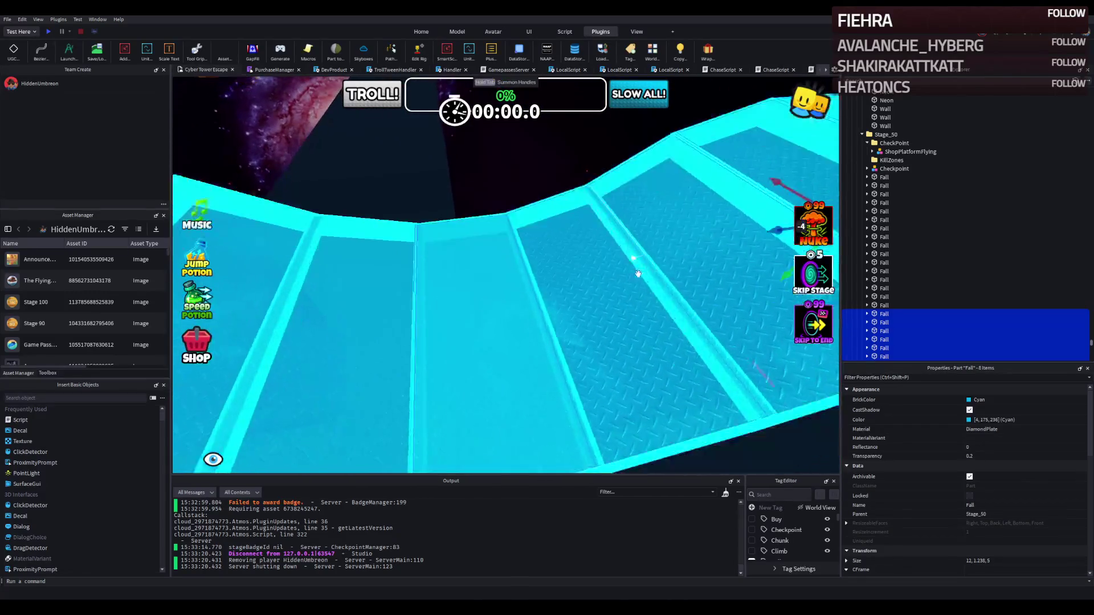
{"action": "scroll", "coordinate": [638, 273], "scroll_direction": "down", "scroll_amount": 5}
{"action": "left_click_drag", "start_coordinate": [768, 176], "coordinate": [776, 171]}
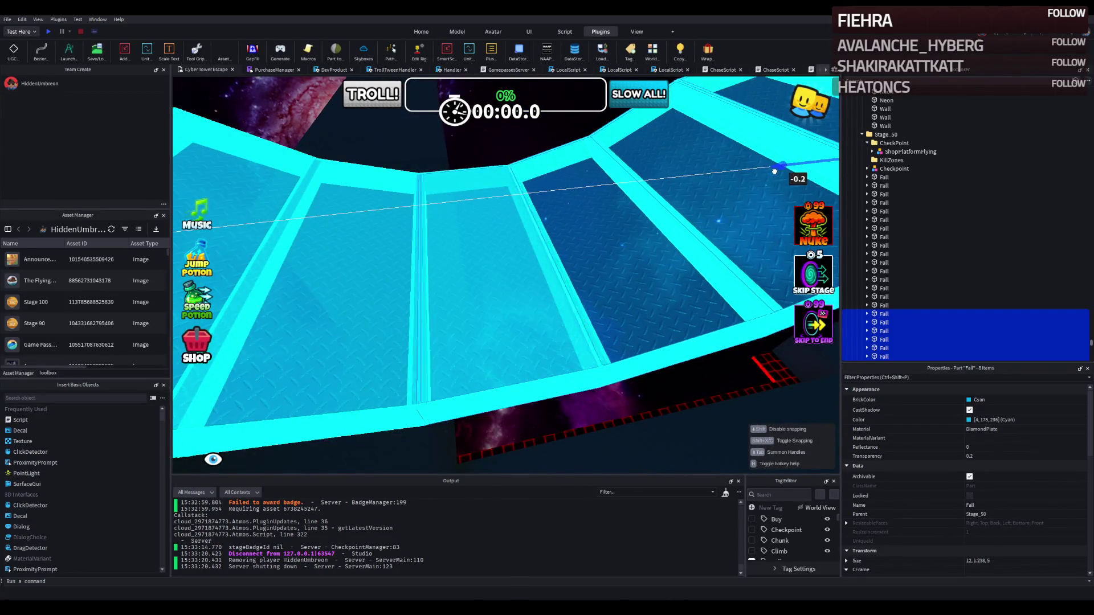
{"action": "scroll", "coordinate": [661, 239], "scroll_direction": "up", "scroll_amount": 5}
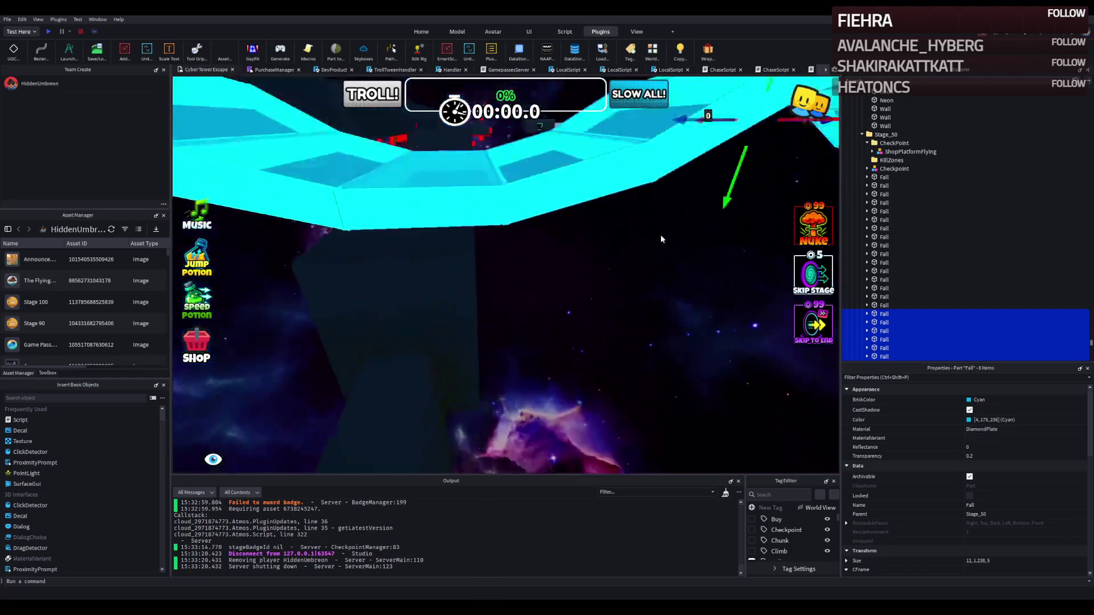
{"action": "scroll", "coordinate": [661, 239], "scroll_direction": "down", "scroll_amount": 5}
{"action": "left_click", "coordinate": [477, 332]}
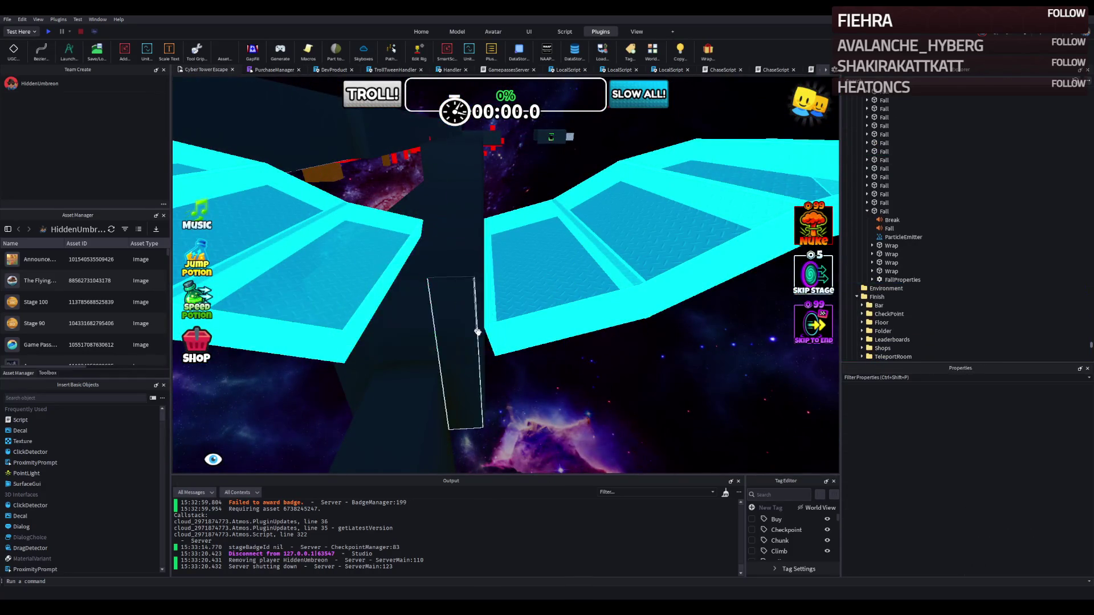
Step: Reposition a platform near the bridge's start, then start a playtest
{"action": "scroll", "coordinate": [477, 333], "scroll_direction": "down", "scroll_amount": 10}
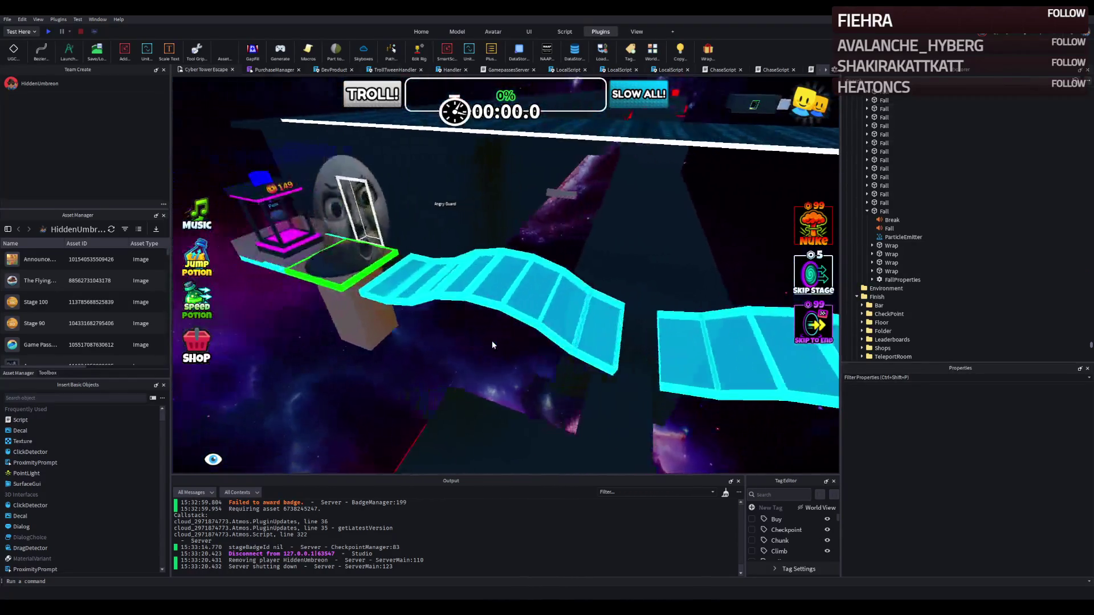
{"action": "scroll", "coordinate": [492, 344], "scroll_direction": "up", "scroll_amount": 10}
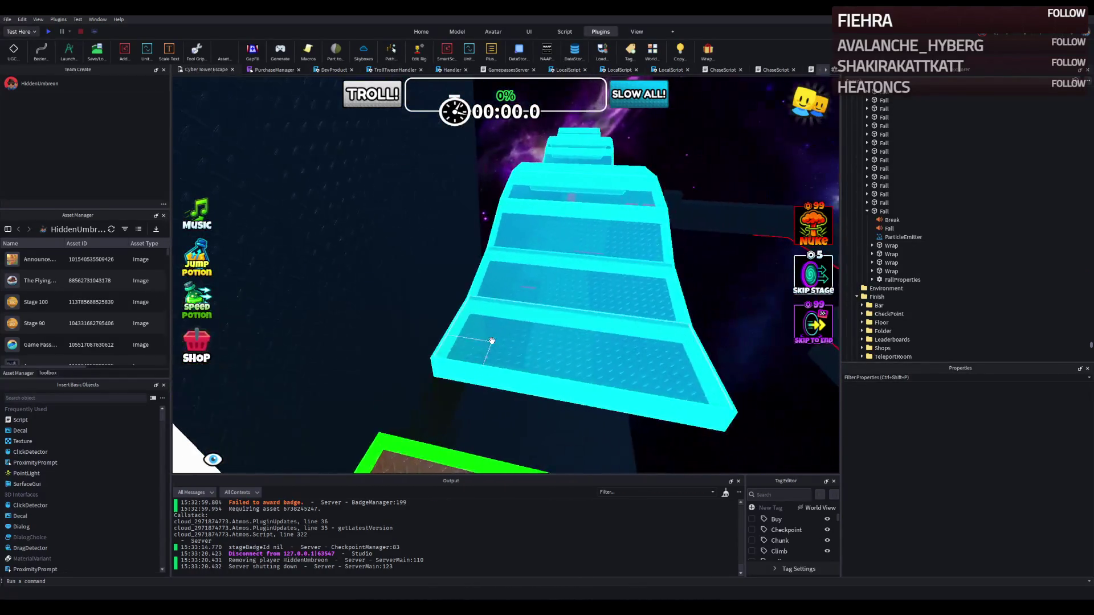
{"action": "key", "text": "d"}
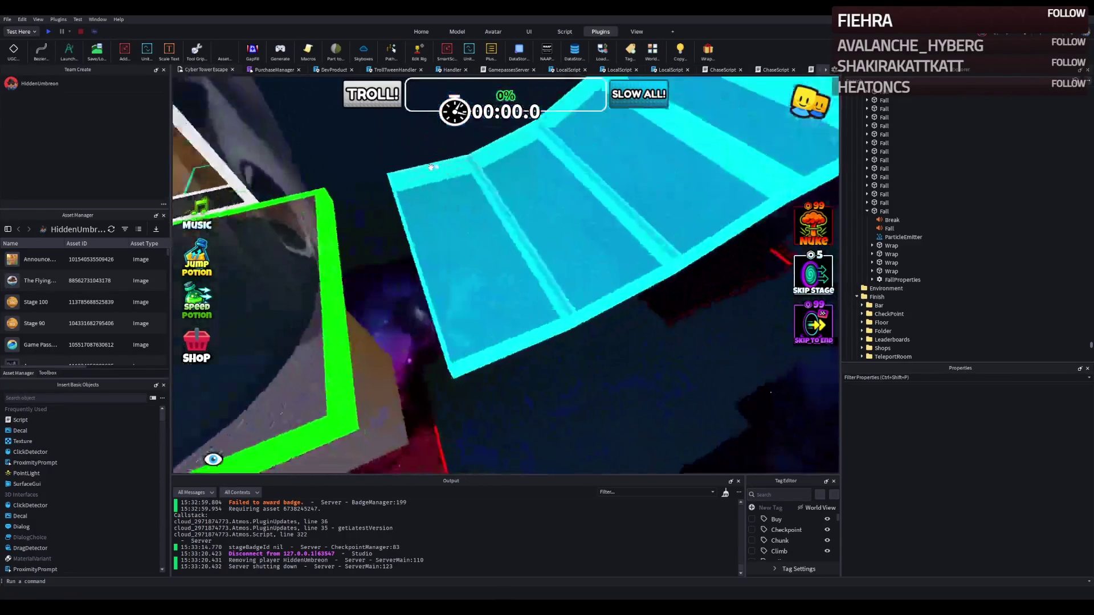
{"action": "left_click", "coordinate": [393, 239]}
{"action": "left_click_drag", "start_coordinate": [495, 258], "coordinate": [488, 189]}
{"action": "left_click", "coordinate": [486, 242], "text": "ctrl"}
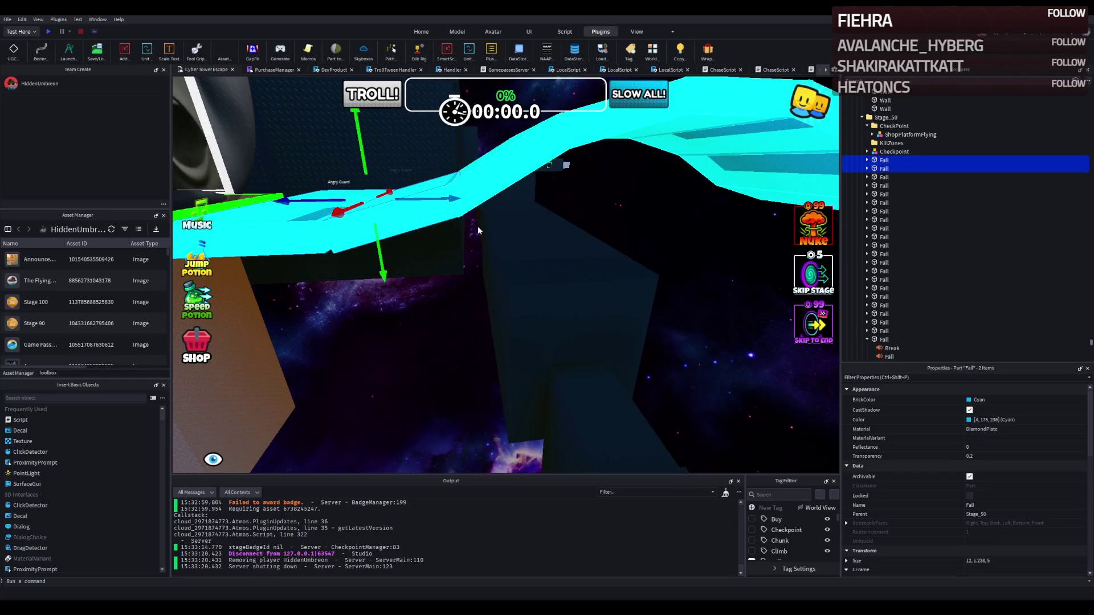
{"action": "left_click", "coordinate": [479, 230], "text": "ctrl"}
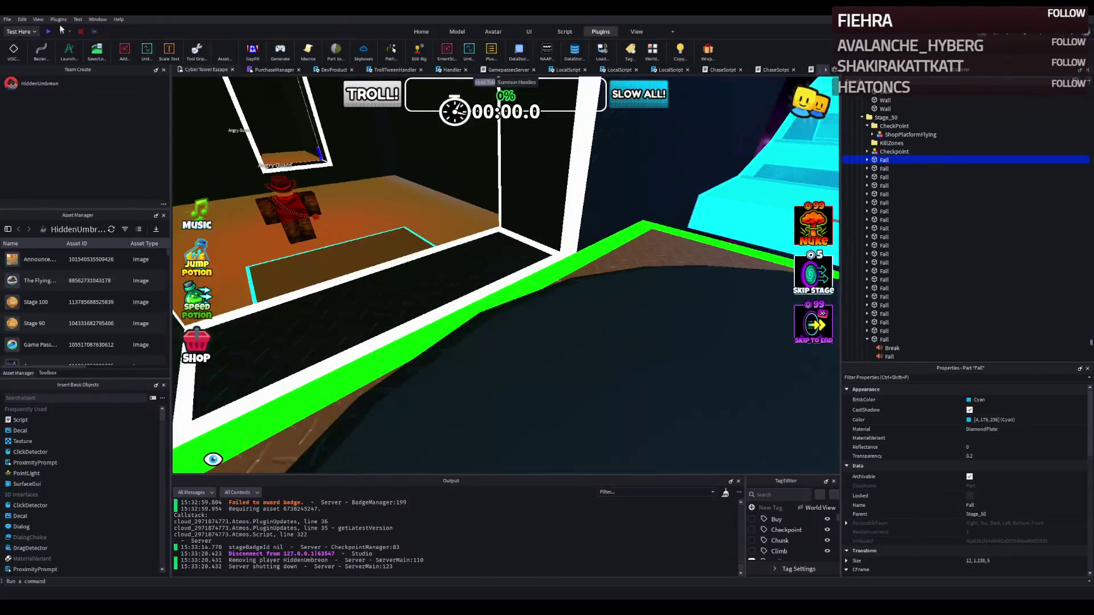
{"action": "left_click", "coordinate": [50, 31]}
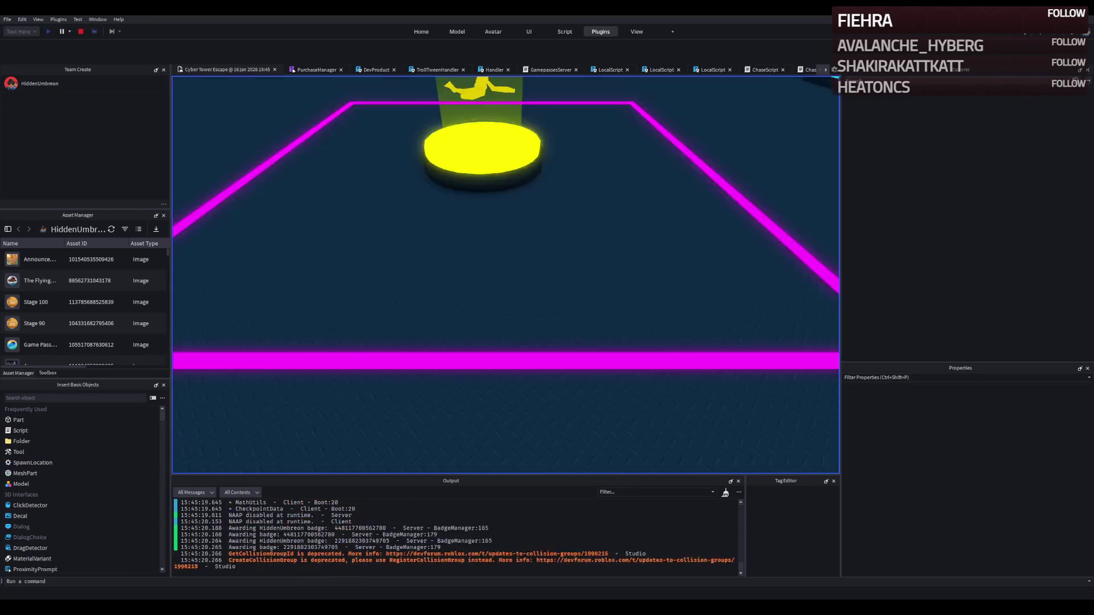
Step: Walk the avatar up the cyan Fall platforms onto the dark floor, then stop the playtest
{"action": "key", "text": "w"}
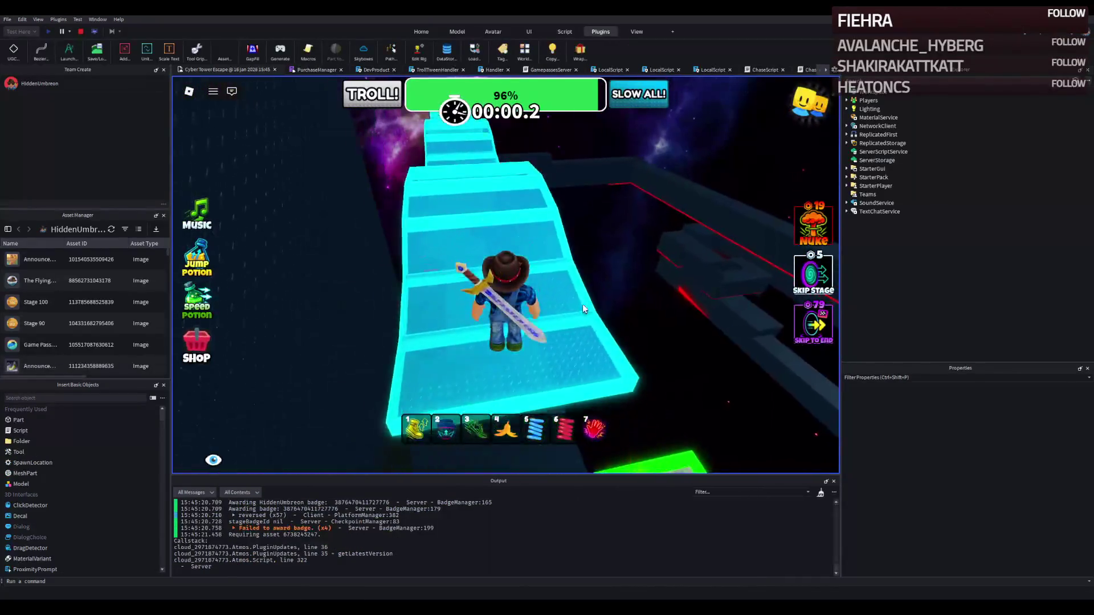
{"action": "key", "text": "w"}
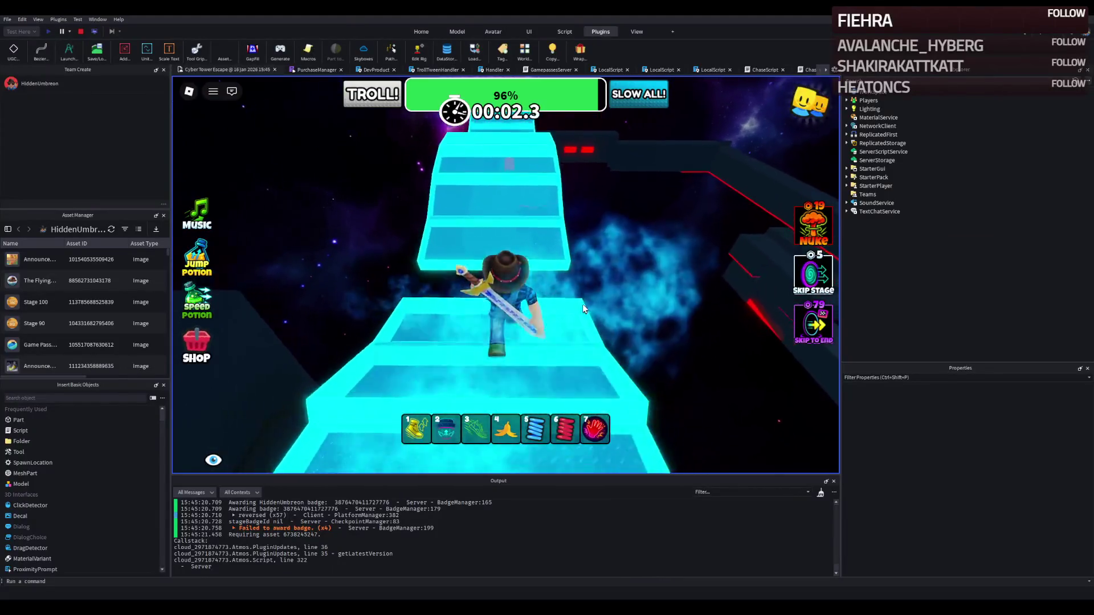
{"action": "key", "text": "w"}
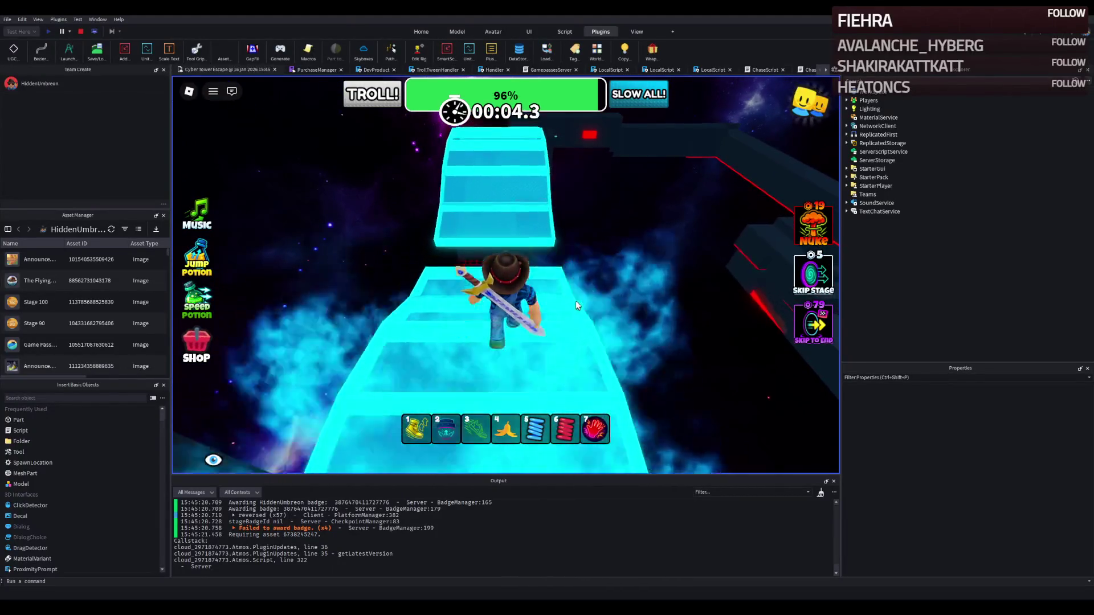
{"action": "key", "text": "w"}
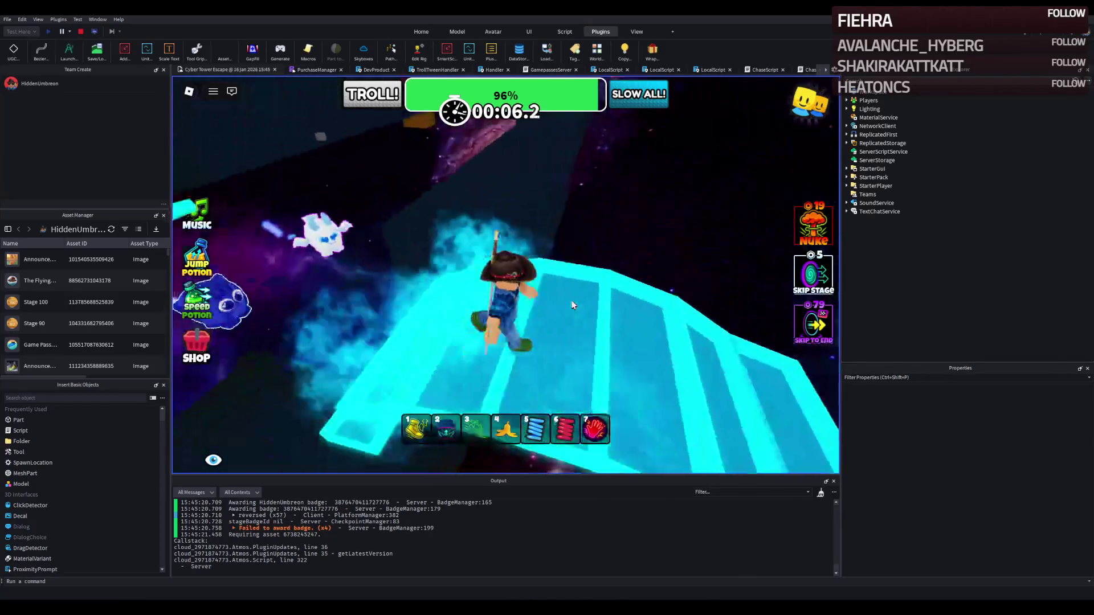
{"action": "key", "text": "w"}
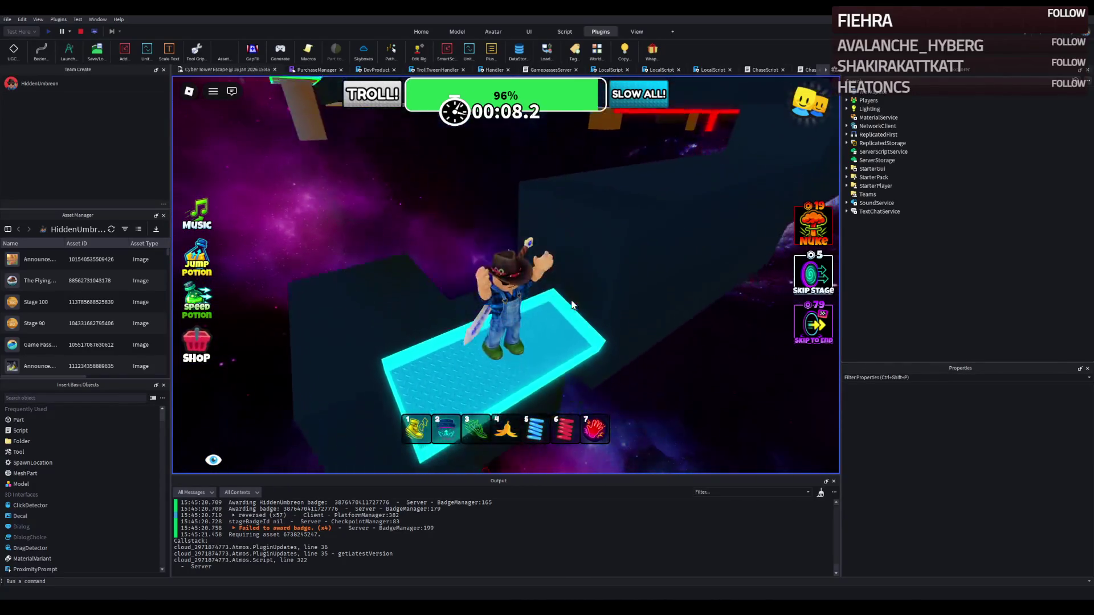
{"action": "key", "text": "w"}
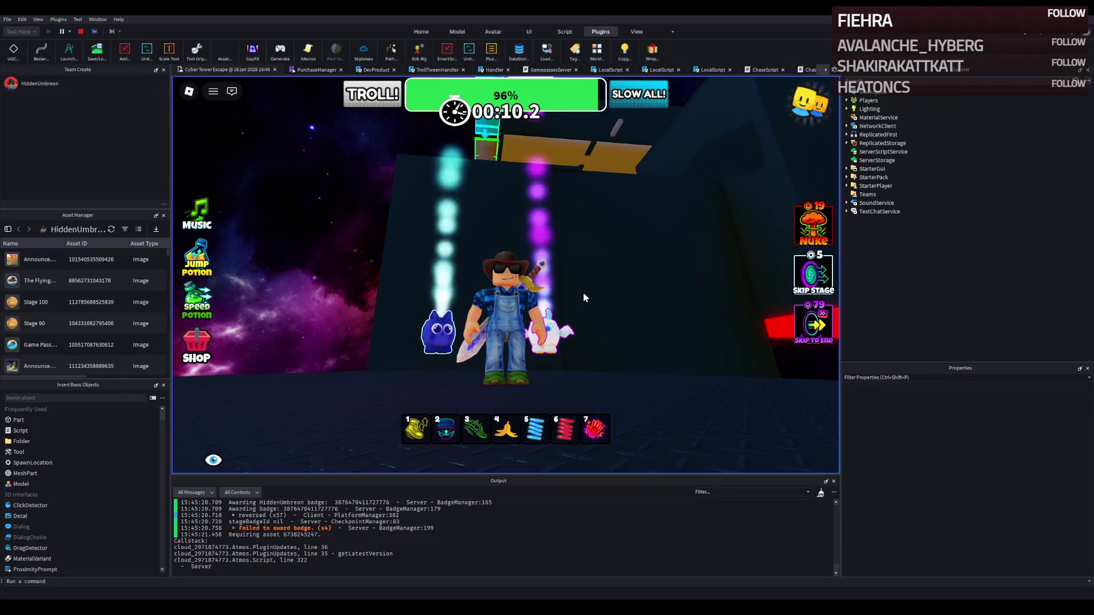
{"action": "left_click", "coordinate": [81, 32]}
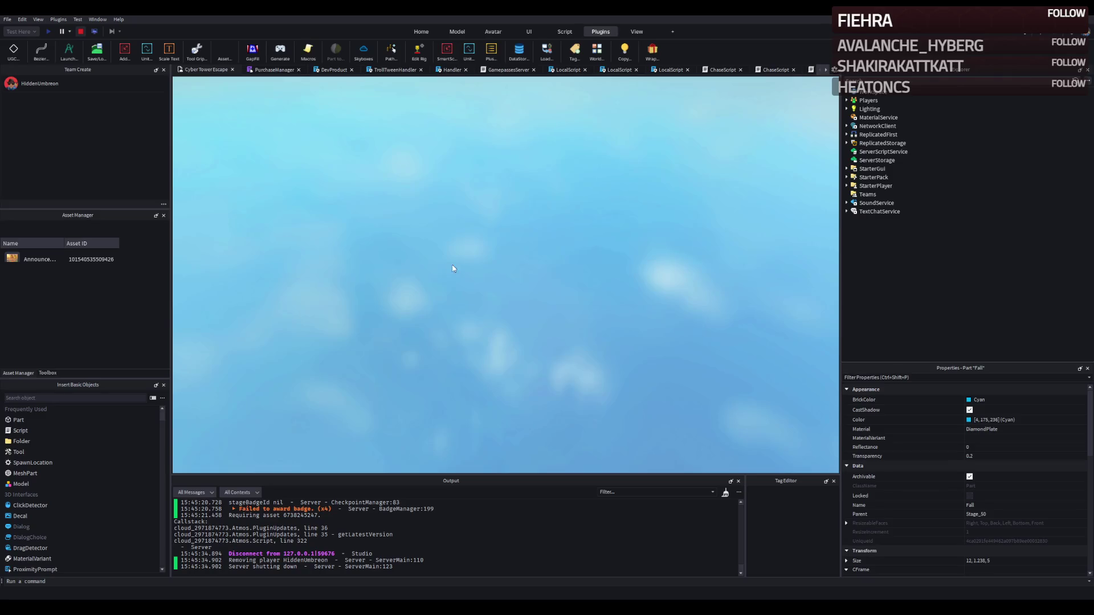
Step: Fly to the guard room and move the grey box platform model to a new position
{"action": "key", "text": "w"}
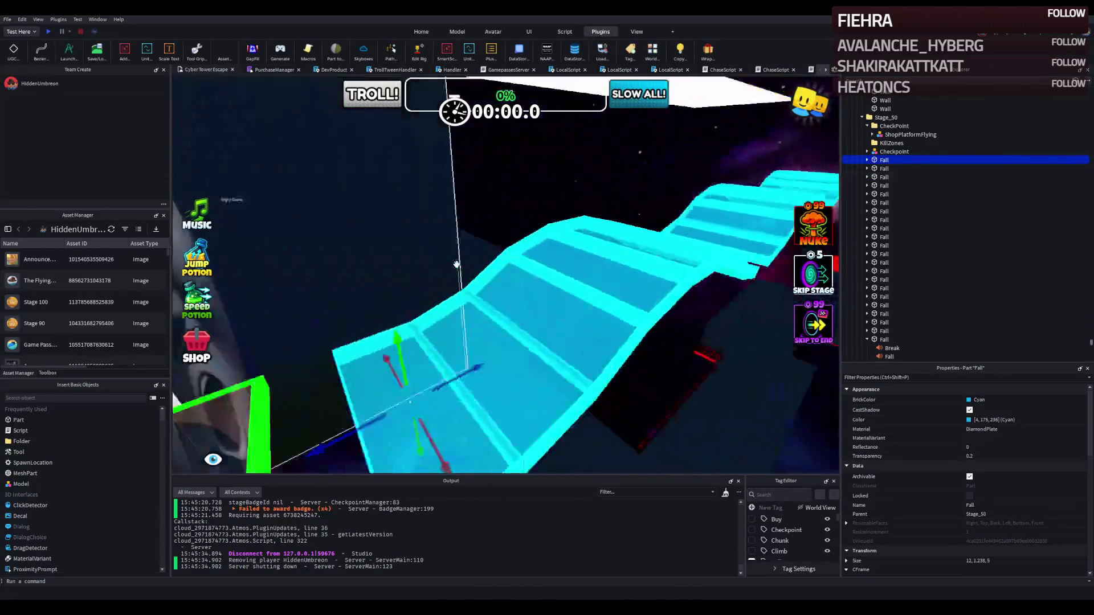
{"action": "key", "text": "s"}
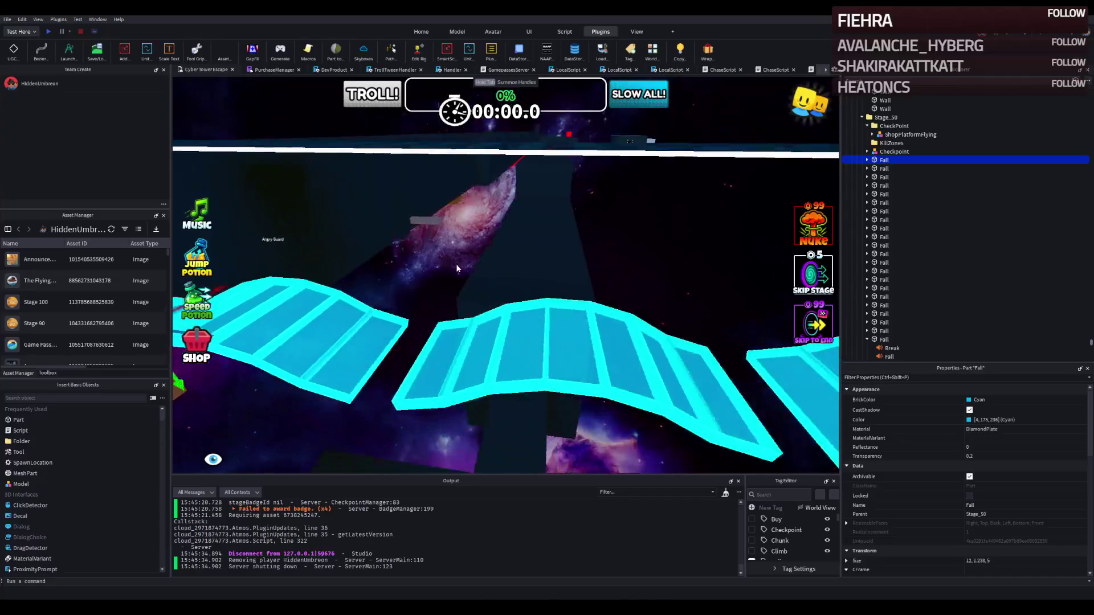
{"action": "key", "text": "q"}
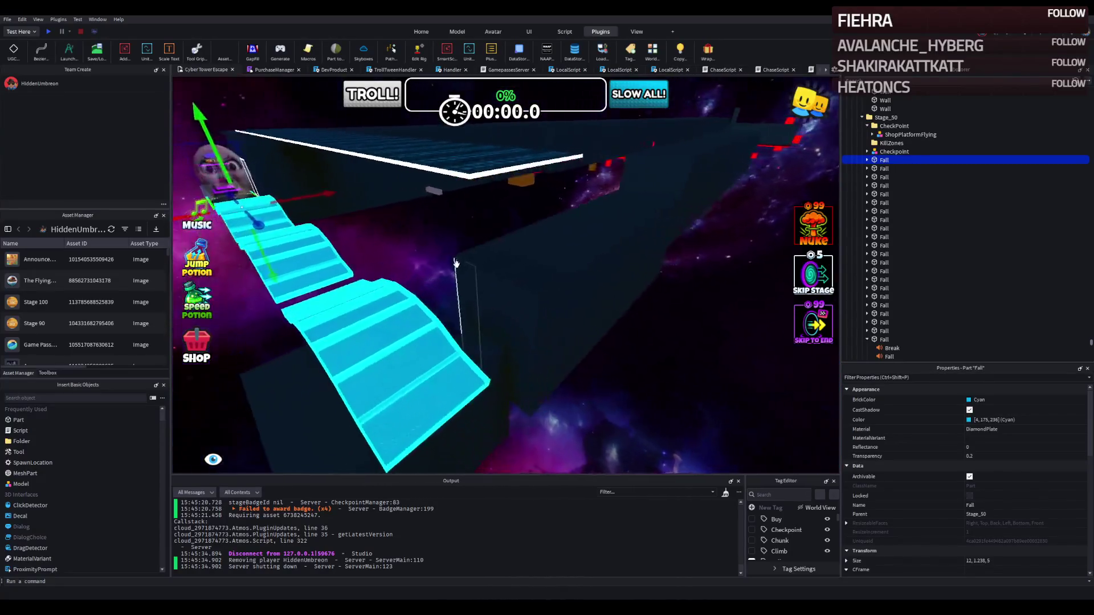
{"action": "key", "text": "a"}
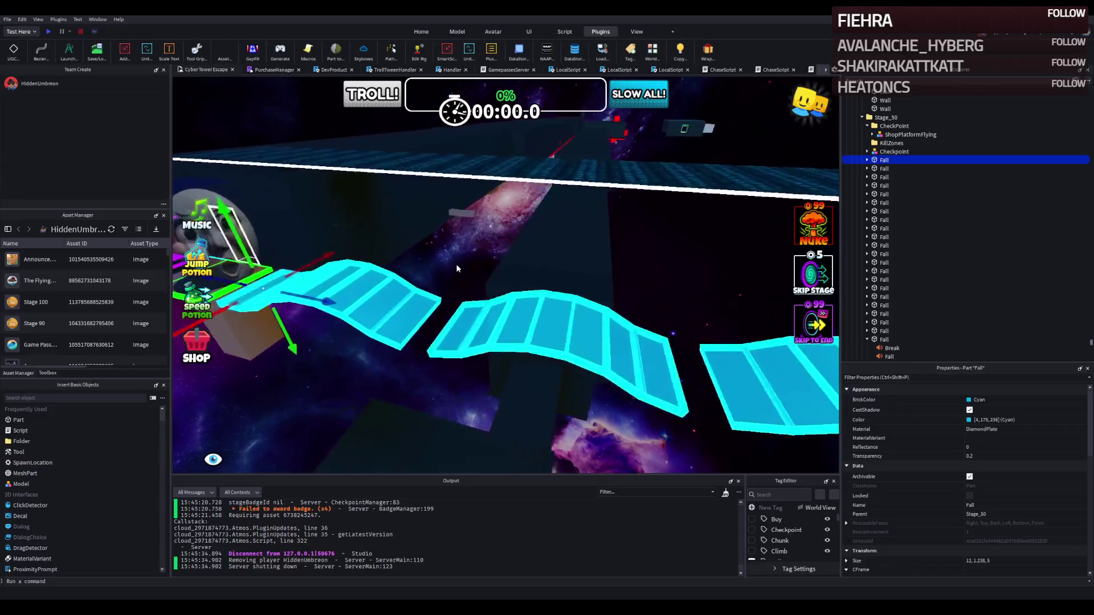
{"action": "key", "text": "w"}
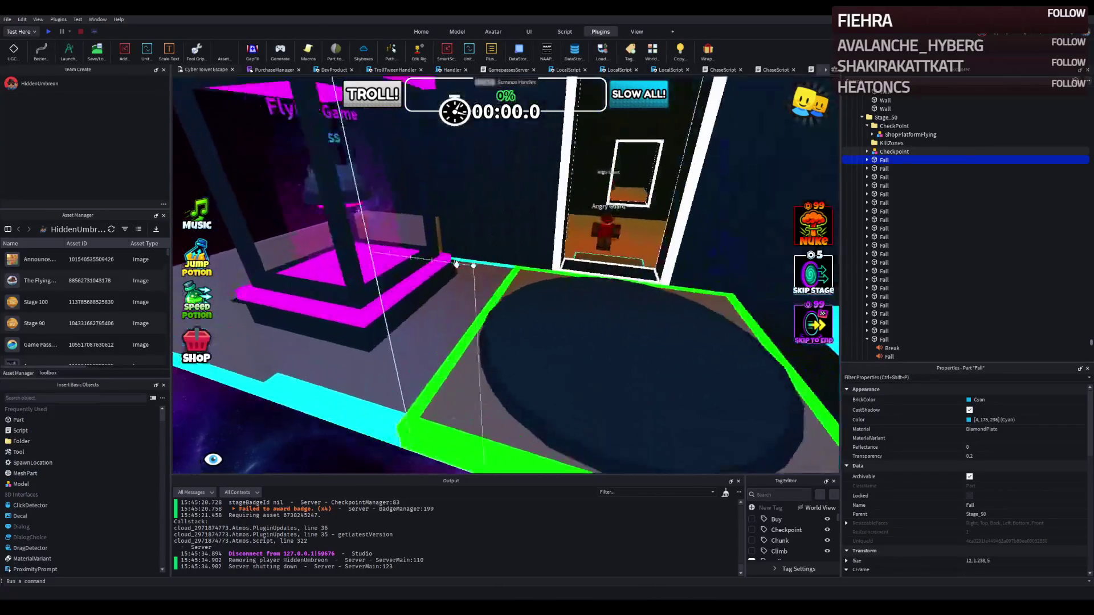
{"action": "left_click", "coordinate": [502, 347]}
{"action": "mouse_move", "coordinate": [502, 347]}
{"action": "left_mouse_down"}
{"action": "mouse_move", "coordinate": [584, 365]}
{"action": "mouse_move", "coordinate": [540, 361]}
{"action": "mouse_move", "coordinate": [520, 319]}
{"action": "mouse_move", "coordinate": [683, 330]}
{"action": "mouse_move", "coordinate": [632, 333]}
{"action": "left_mouse_up"}
{"action": "left_click", "coordinate": [240, 308]}
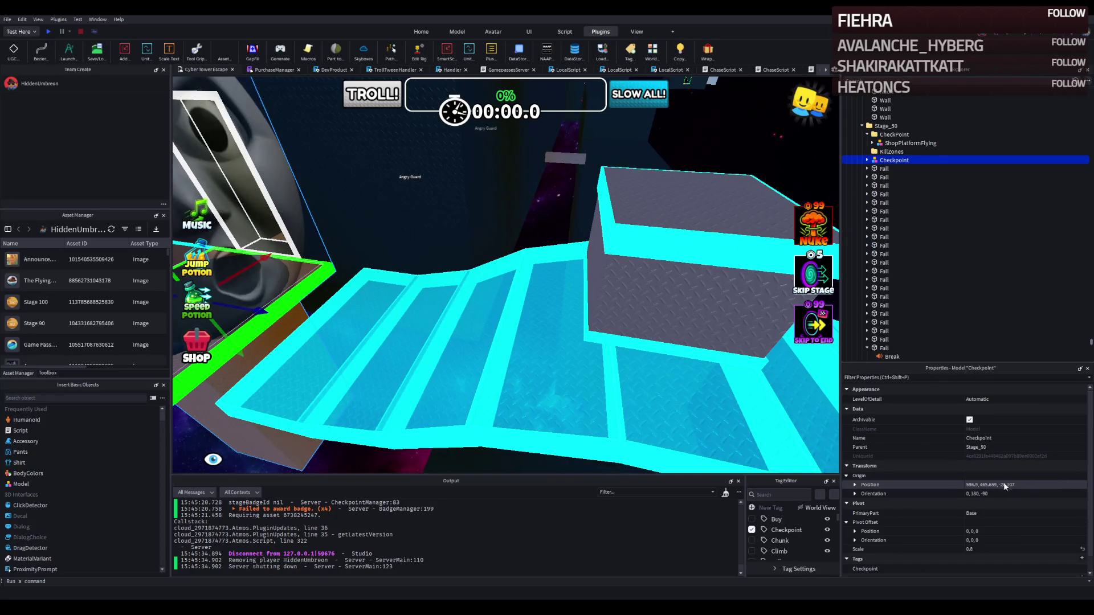
{"action": "key", "text": "ctrl+z"}
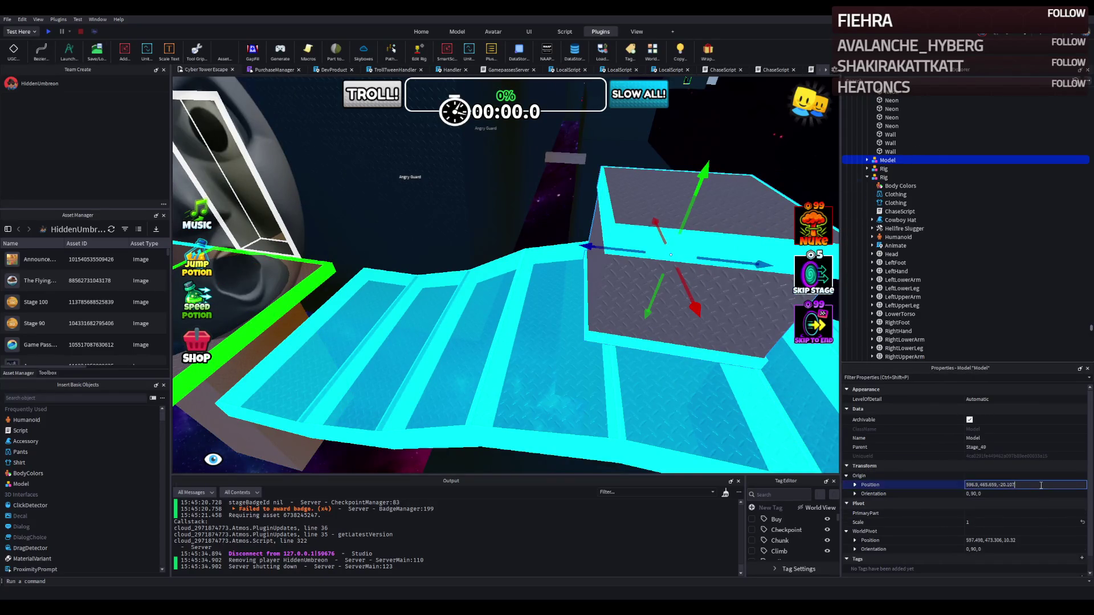
{"action": "key", "text": "Return"}
Step: Slide the grey box along Z to 107.093 so it meets the bridge end, then select its Floor
{"action": "mouse_move", "coordinate": [461, 342]}
{"action": "left_mouse_down"}
{"action": "mouse_move", "coordinate": [483, 356]}
{"action": "mouse_move", "coordinate": [580, 359]}
{"action": "left_mouse_up"}
{"action": "key", "text": "a"}
{"action": "key", "text": "s"}
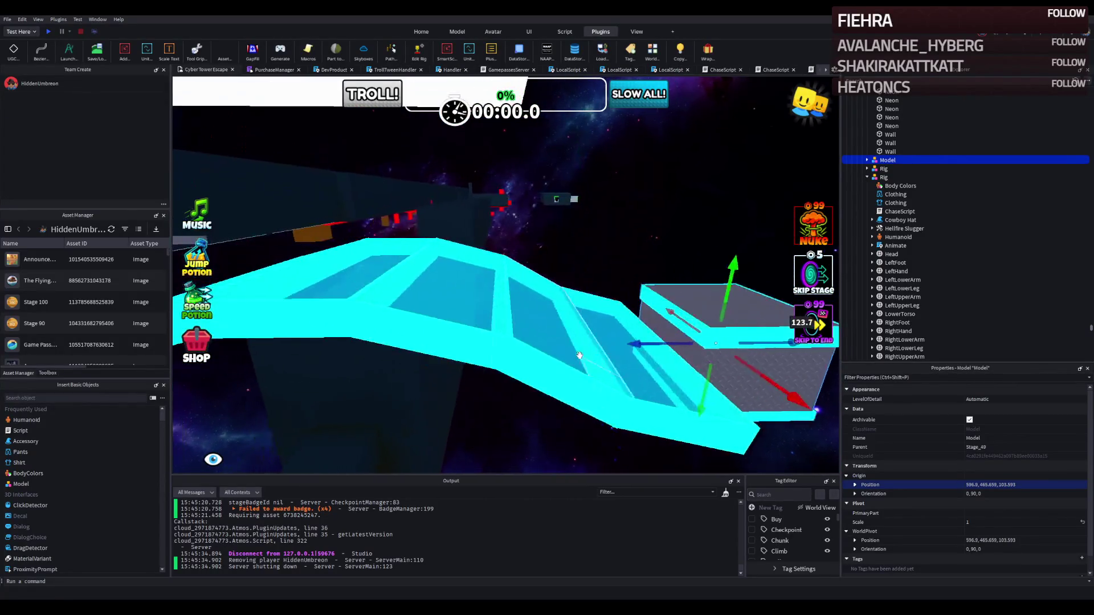
{"action": "key", "text": "w"}
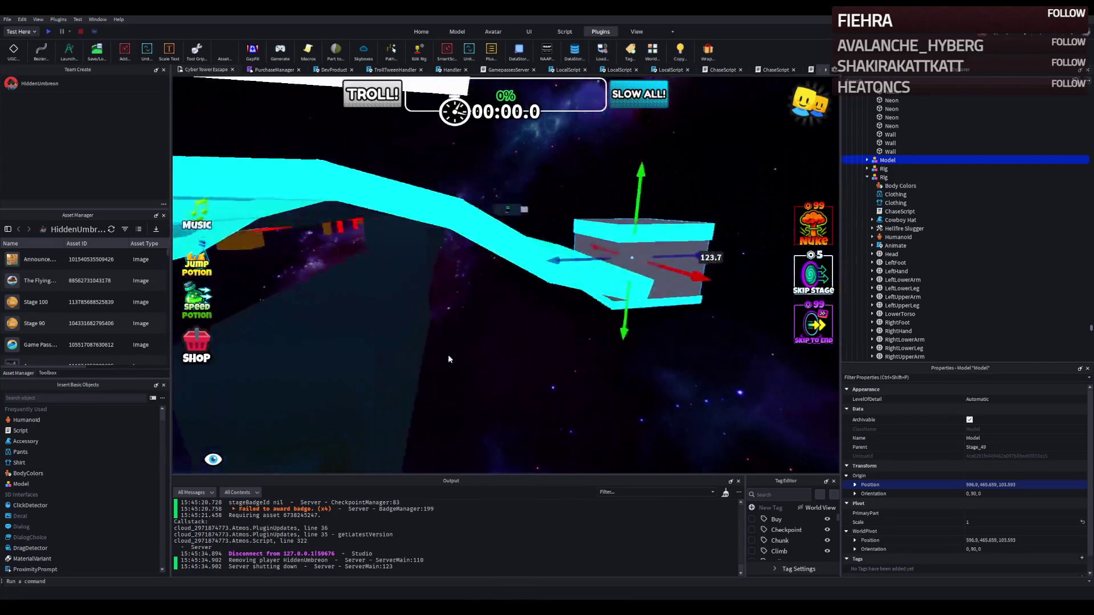
{"action": "key", "text": "e"}
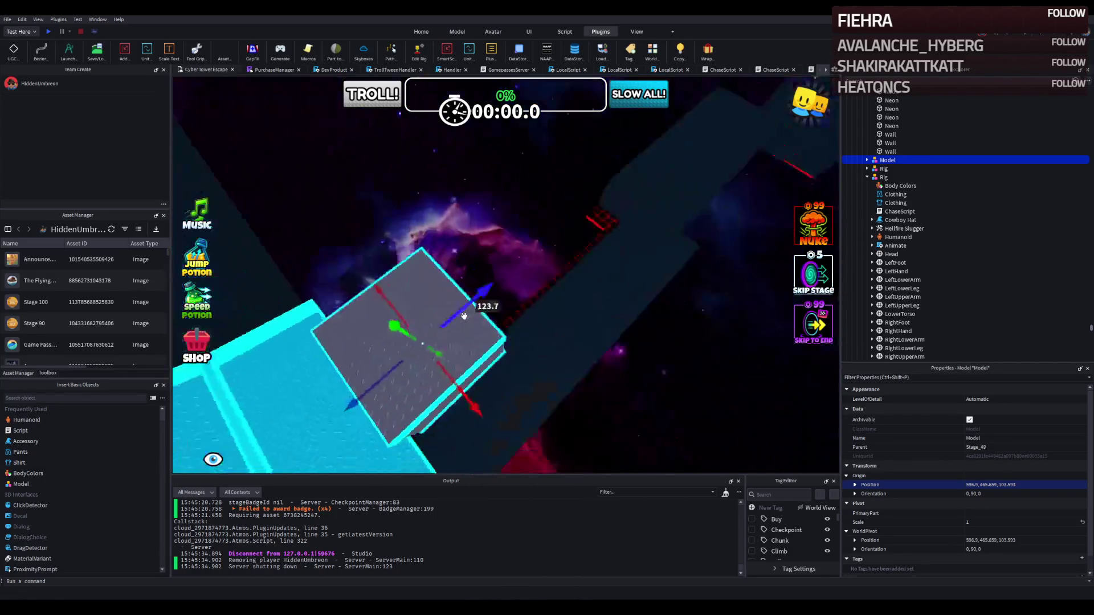
{"action": "key", "text": "q"}
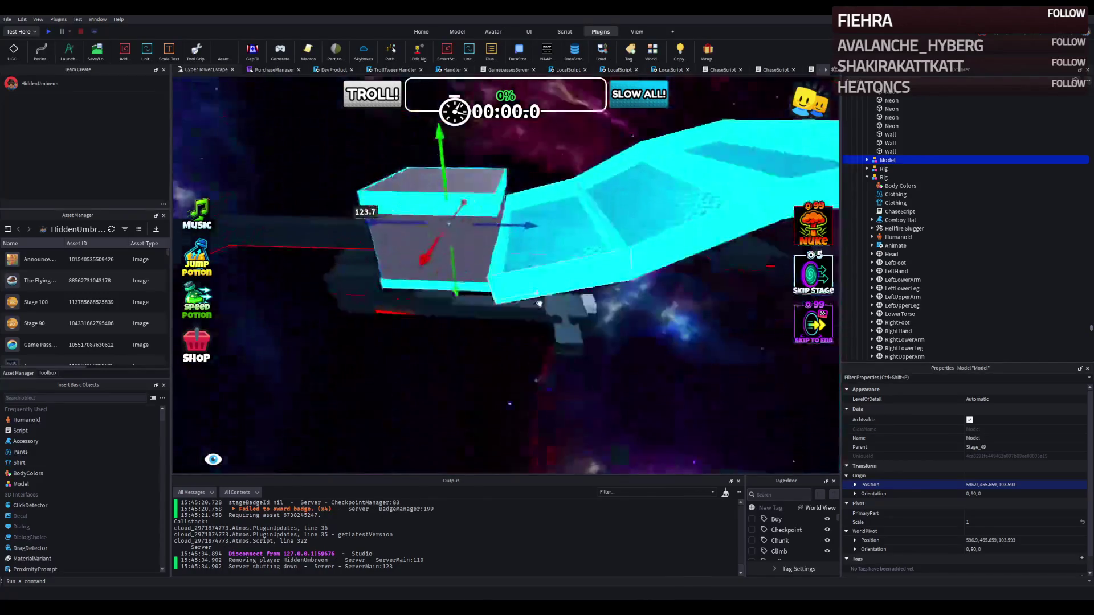
{"action": "left_click_drag", "start_coordinate": [527, 246], "coordinate": [442, 260]}
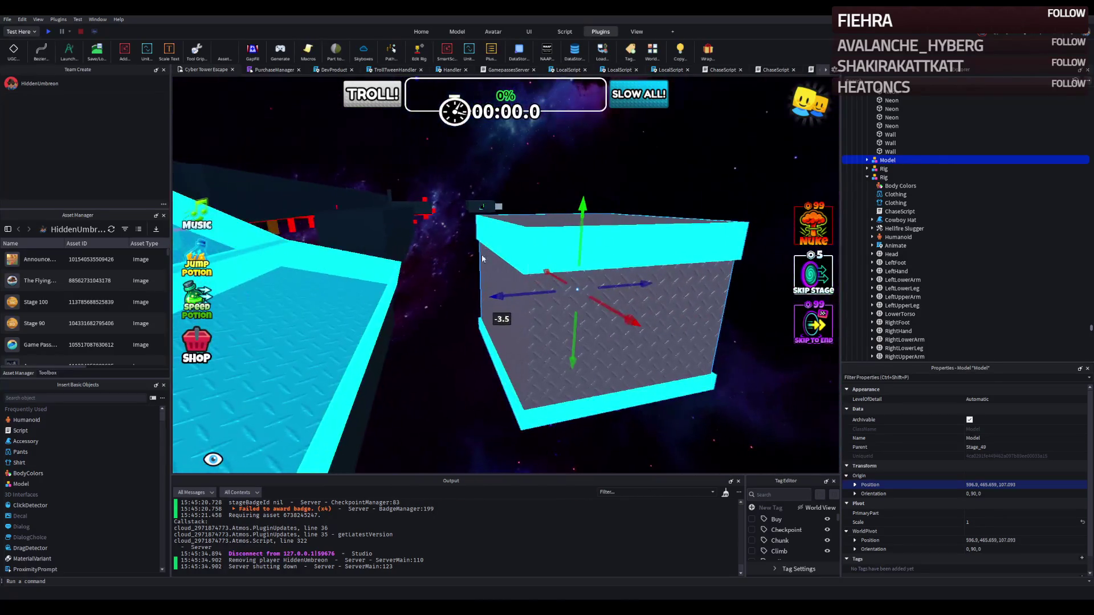
{"action": "left_click", "coordinate": [627, 376]}
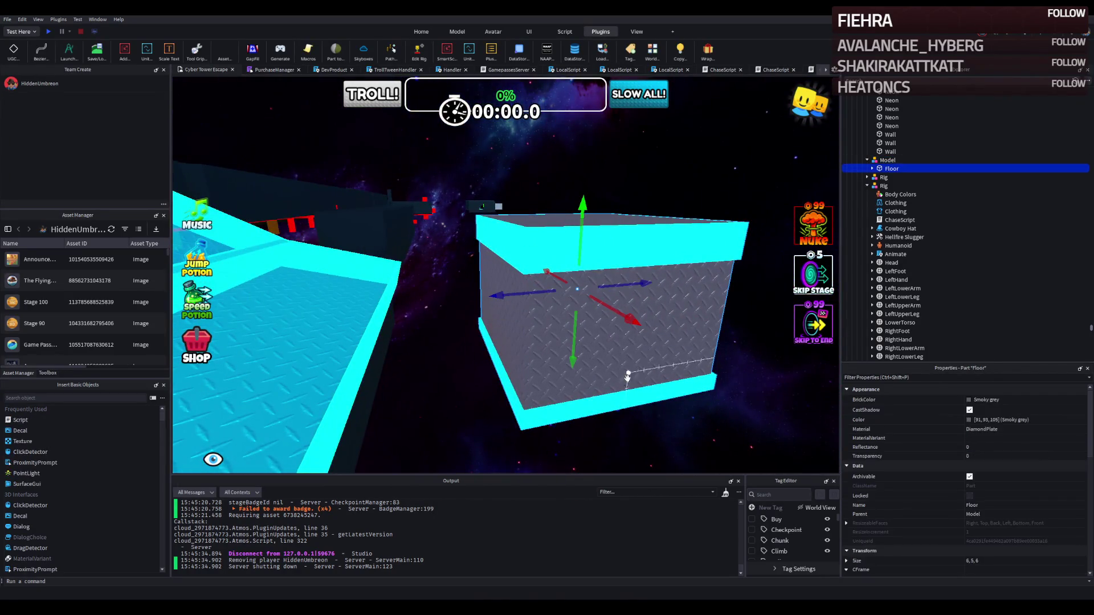
Step: Delete the eight cyan Wrap trim parts under Floor
{"action": "left_click", "coordinate": [872, 169]}
{"action": "left_click", "coordinate": [896, 177]}
{"action": "left_click", "coordinate": [895, 237], "text": "shift"}
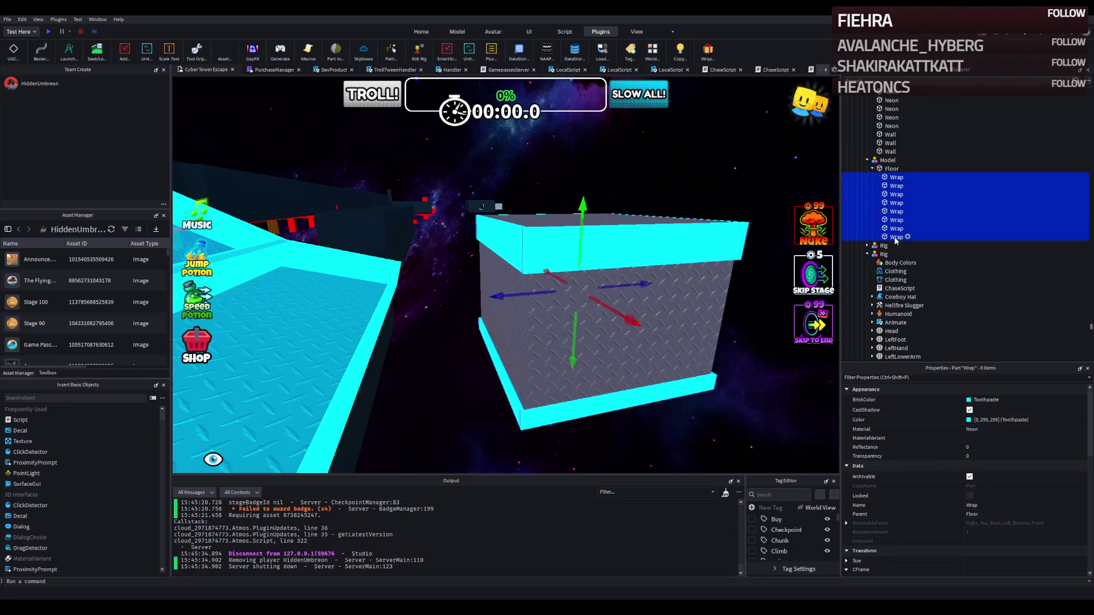
{"action": "key", "text": "Delete"}
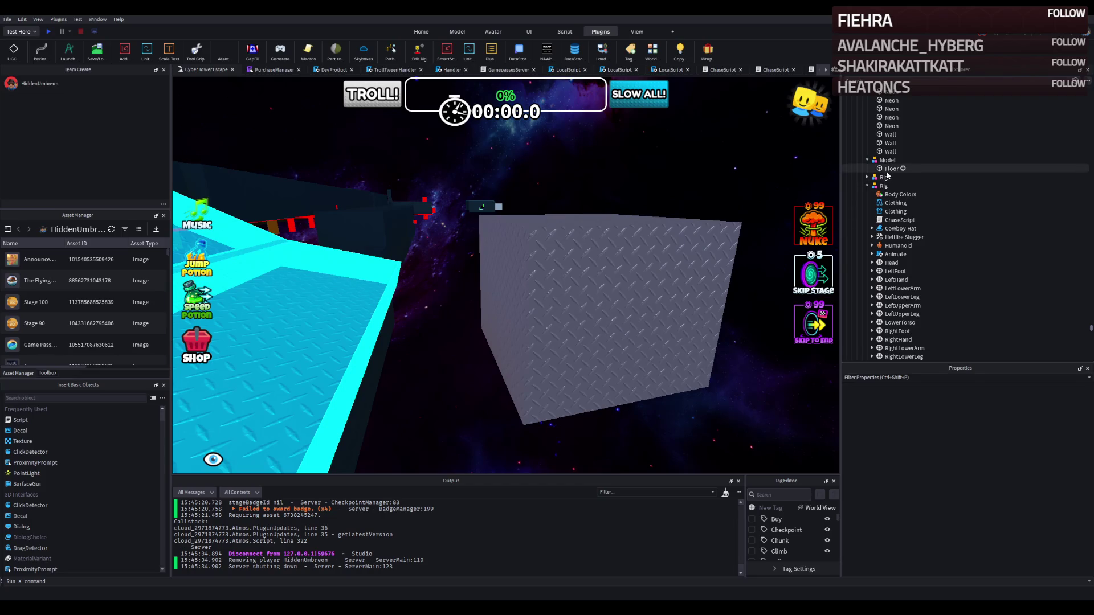
Step: Scale the Floor part to a flat 10×1×10 slab and re-wrap it with cyan trim
{"action": "left_click", "coordinate": [609, 248]}
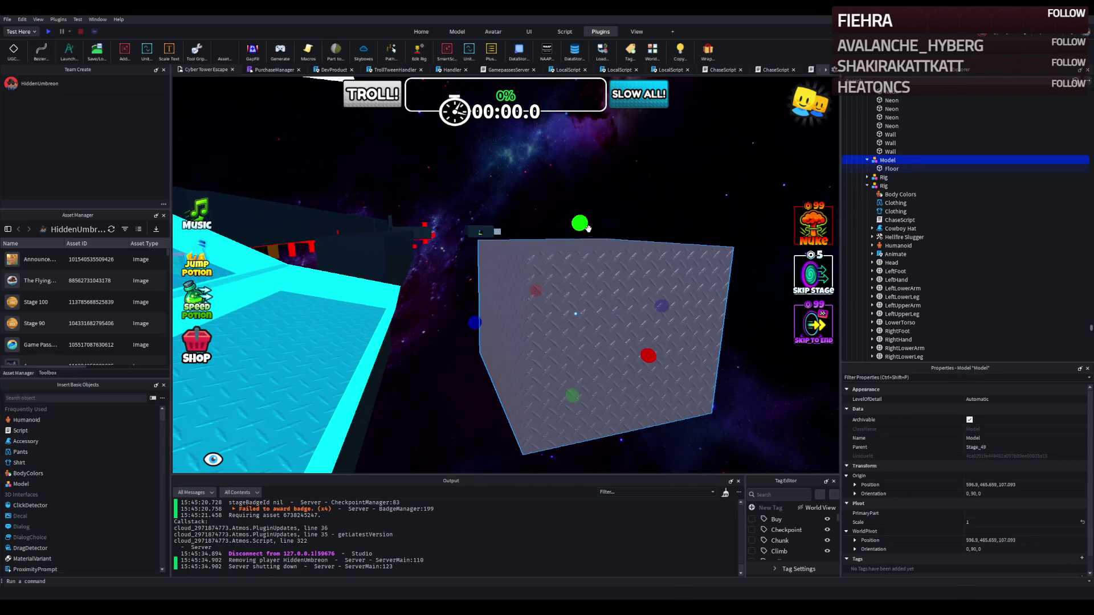
{"action": "left_click", "coordinate": [890, 168]}
{"action": "left_click_drag", "start_coordinate": [577, 222], "coordinate": [561, 273]}
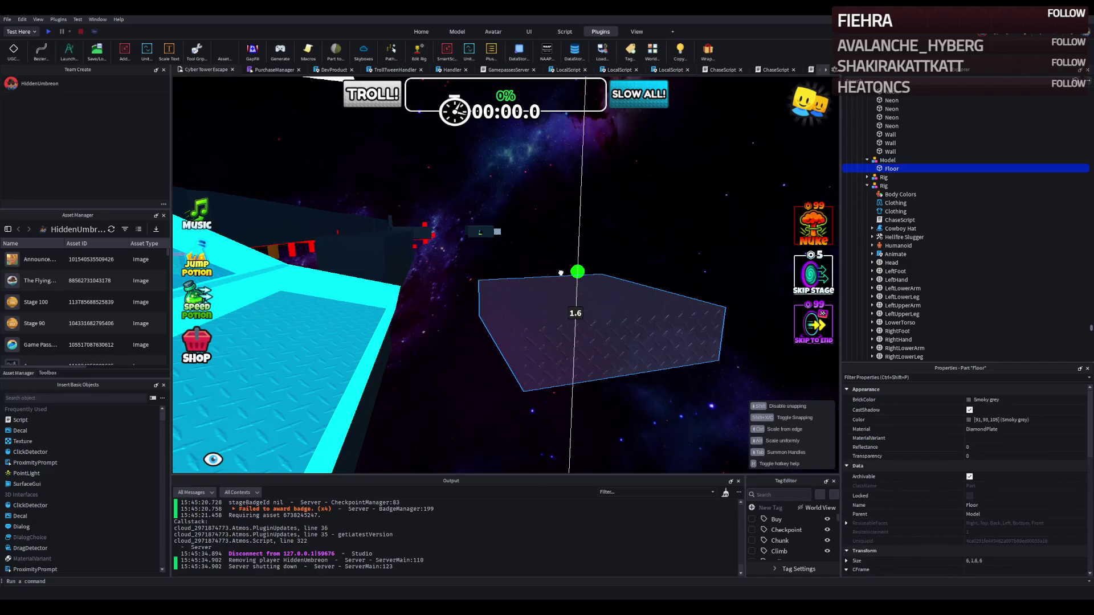
{"action": "left_click_drag", "start_coordinate": [587, 237], "coordinate": [650, 239]}
{"action": "left_click_drag", "start_coordinate": [513, 324], "coordinate": [510, 378]}
{"action": "mouse_move", "coordinate": [575, 316]}
{"action": "left_mouse_down"}
{"action": "mouse_move", "coordinate": [567, 313]}
{"action": "mouse_move", "coordinate": [605, 319]}
{"action": "left_mouse_up"}
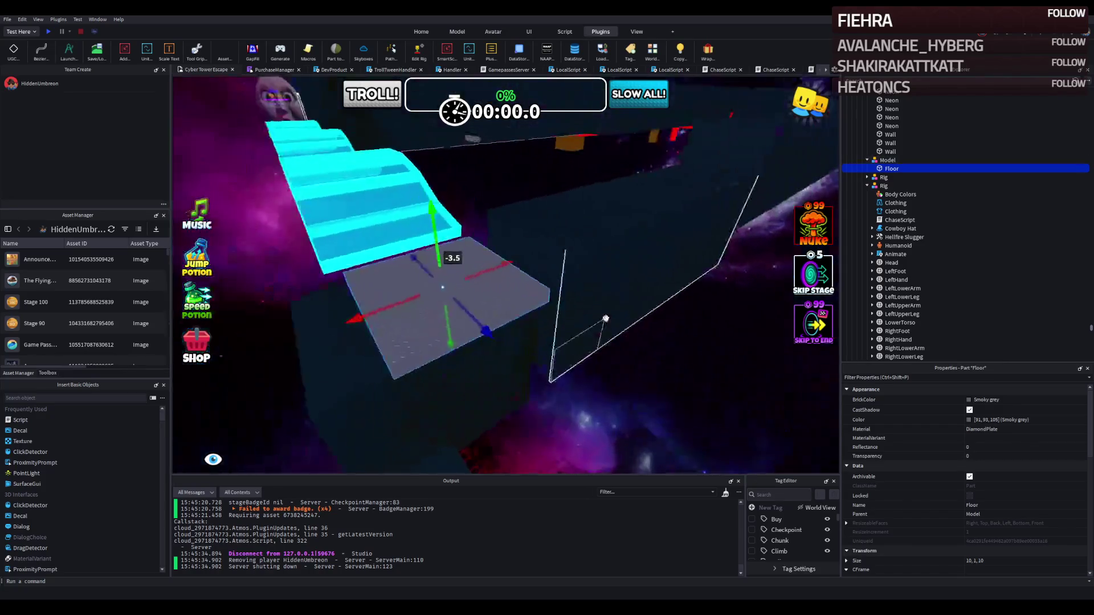
{"action": "left_click", "coordinate": [708, 55]}
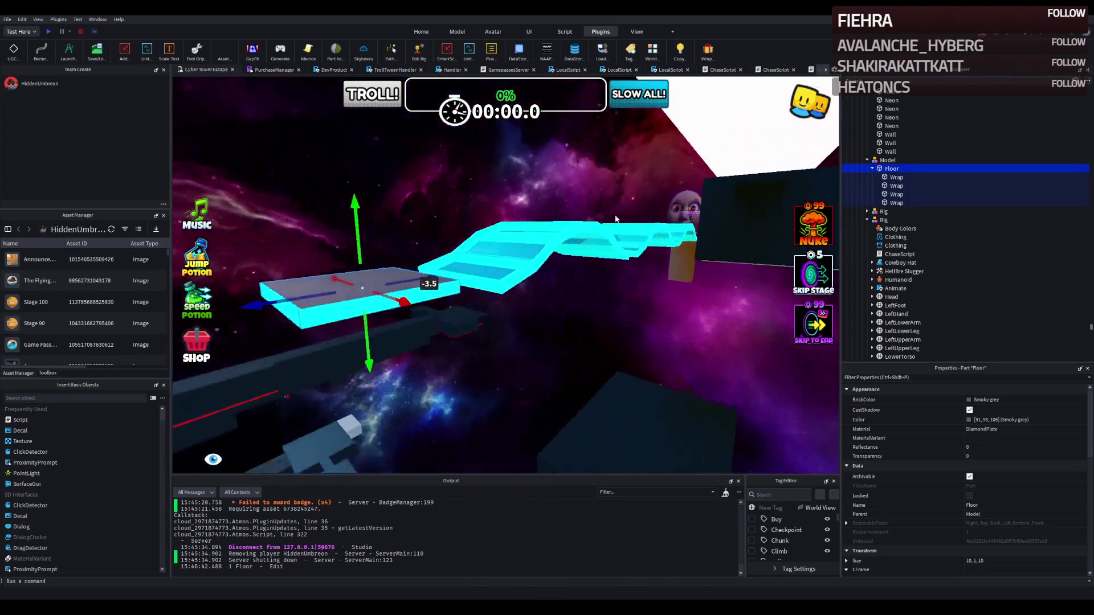
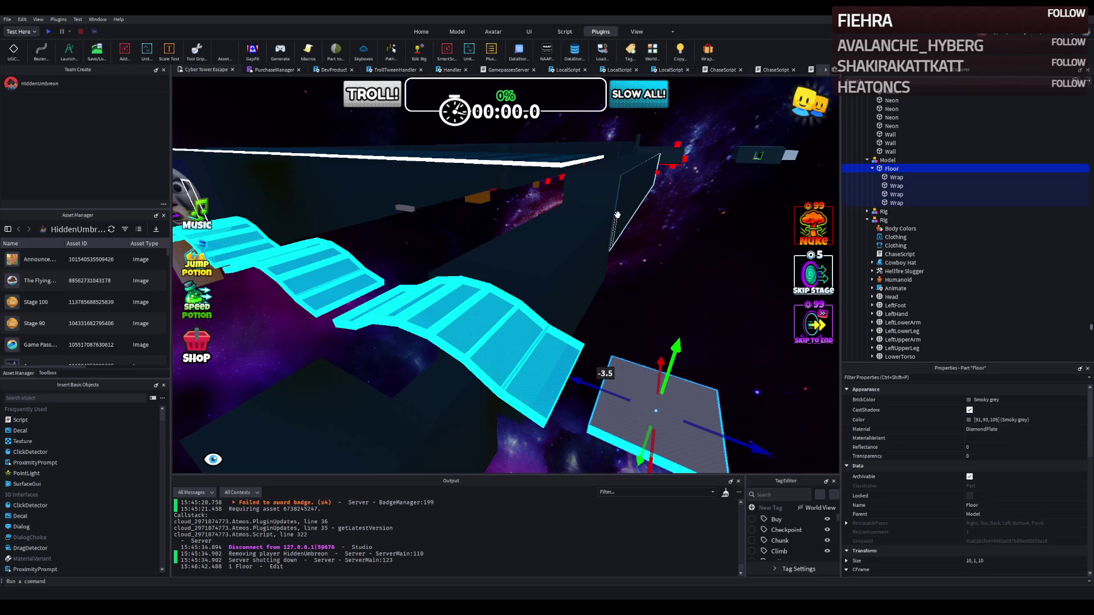
Step: Select a cyan Fall platform and move it farther along the course
{"action": "left_click", "coordinate": [537, 362]}
{"action": "key", "text": "s"}
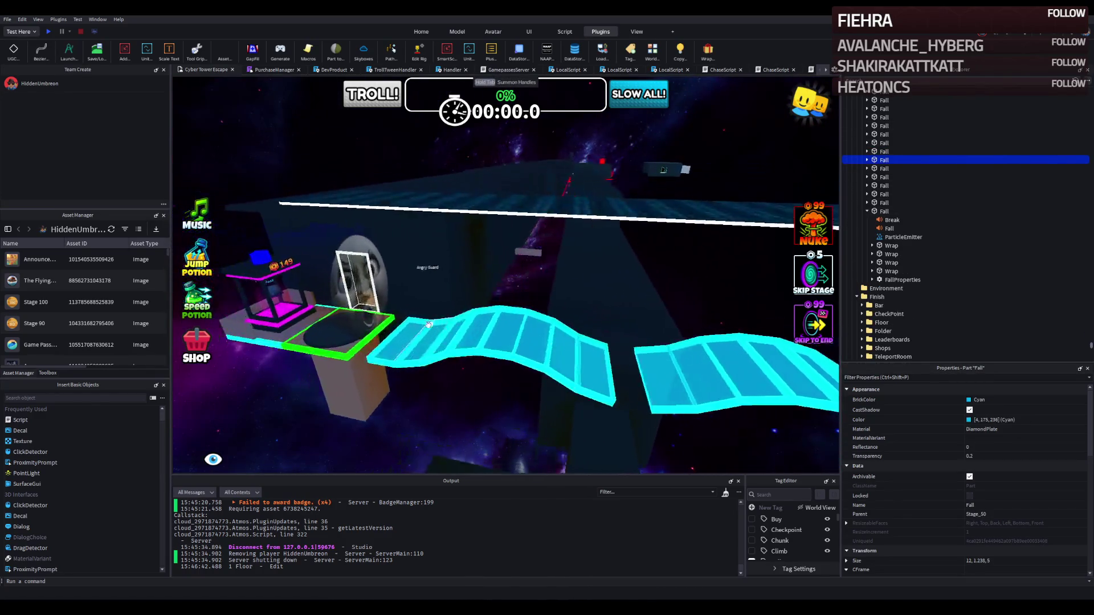
{"action": "left_click", "coordinate": [474, 341]}
{"action": "left_click_drag", "start_coordinate": [474, 341], "coordinate": [504, 347]}
{"action": "key", "text": "f"}
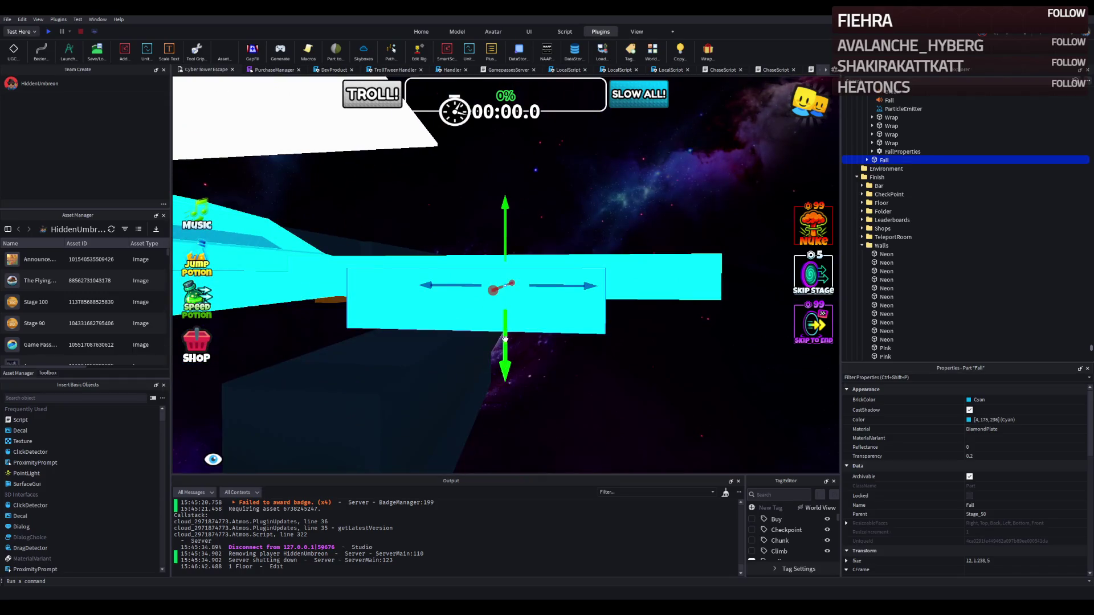
Step: Nudge the platform's height and sideways position into line, then launch the Archimedes plugin
{"action": "left_click_drag", "start_coordinate": [505, 339], "coordinate": [500, 337]}
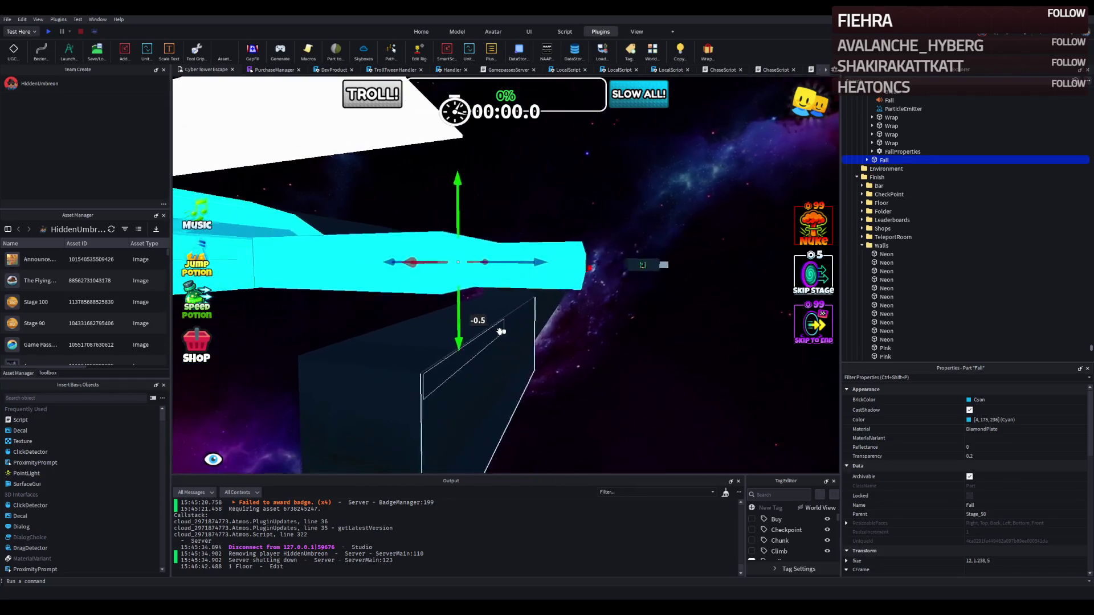
{"action": "left_click_drag", "start_coordinate": [553, 316], "coordinate": [579, 318]}
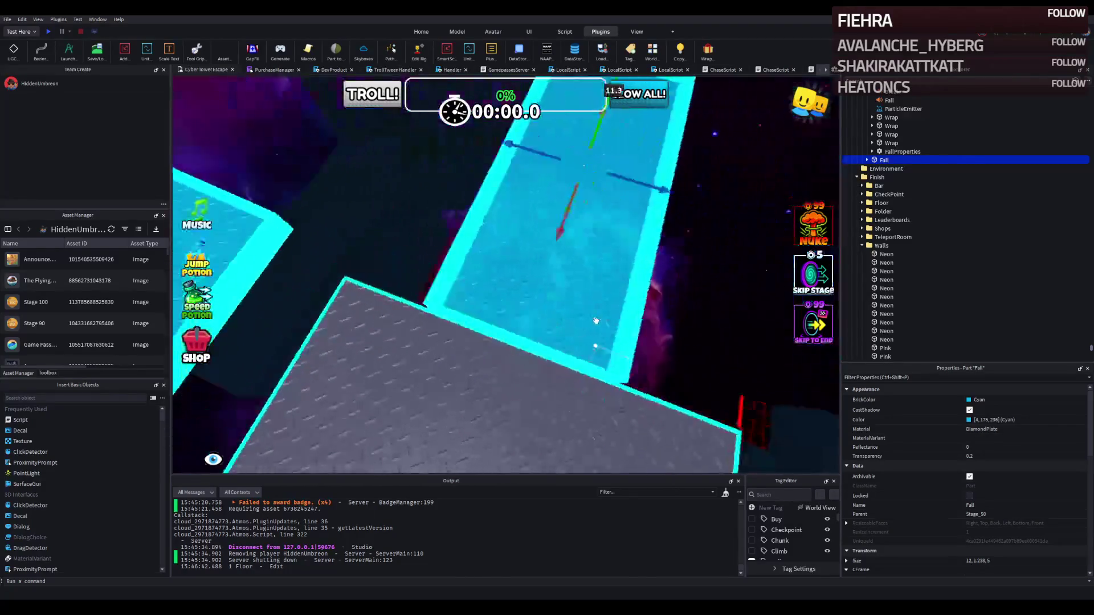
{"action": "left_click_drag", "start_coordinate": [590, 172], "coordinate": [513, 215]}
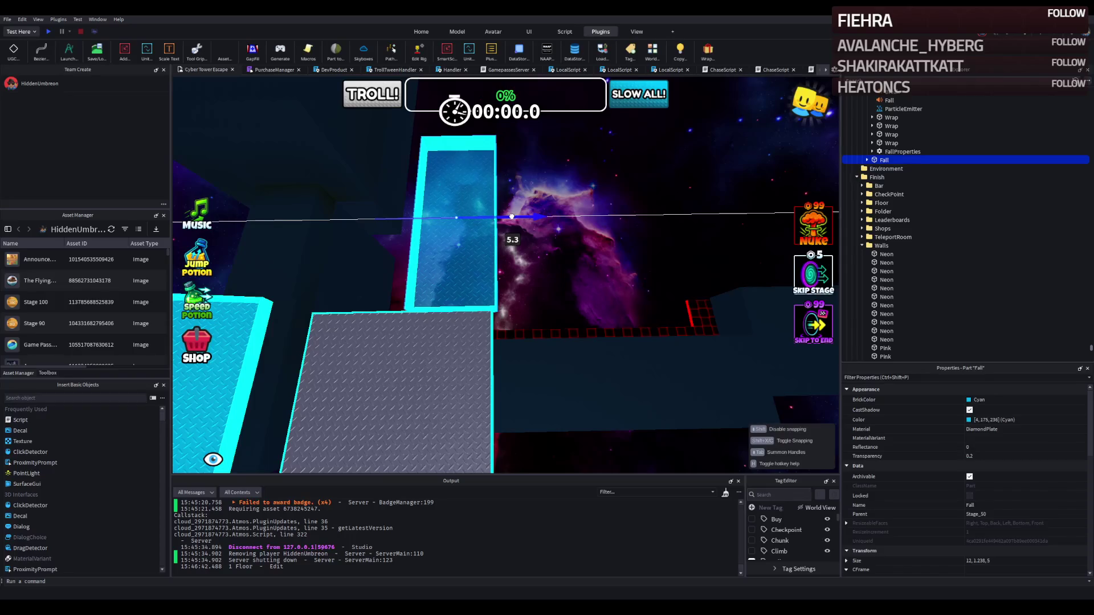
{"action": "mouse_move", "coordinate": [507, 218]}
{"action": "left_mouse_down"}
{"action": "mouse_move", "coordinate": [475, 224]}
{"action": "mouse_move", "coordinate": [464, 264]}
{"action": "left_mouse_up"}
{"action": "mouse_move", "coordinate": [688, 211]}
{"action": "left_mouse_down"}
{"action": "mouse_move", "coordinate": [539, 290]}
{"action": "mouse_move", "coordinate": [552, 268]}
{"action": "mouse_move", "coordinate": [594, 267]}
{"action": "left_mouse_up"}
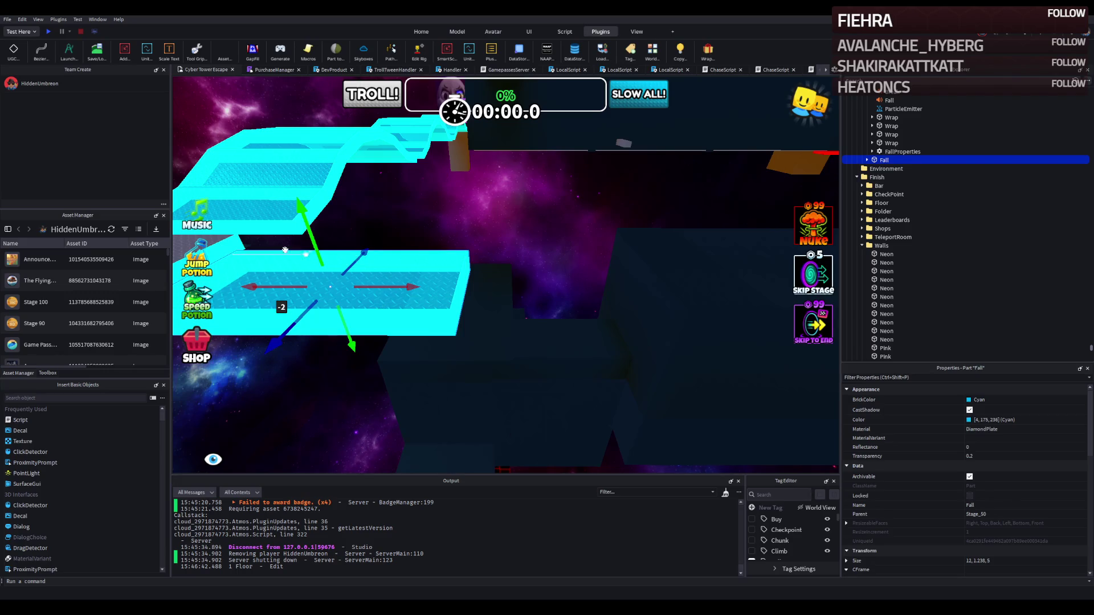
{"action": "left_click", "coordinate": [69, 55]}
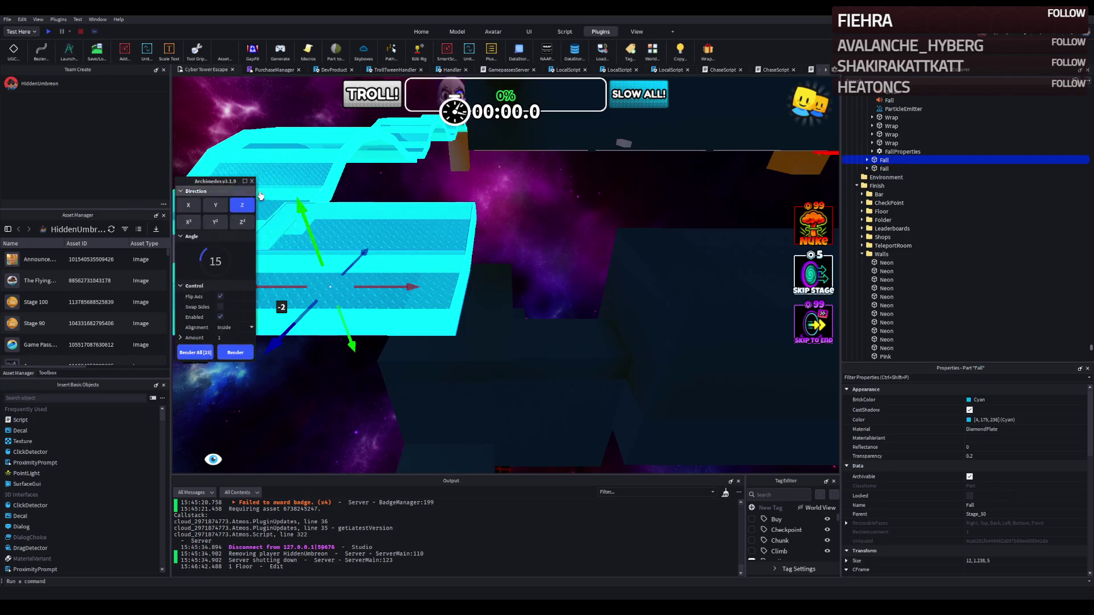
Step: Set the Archimedes segment direction to X
{"action": "left_click", "coordinate": [242, 222]}
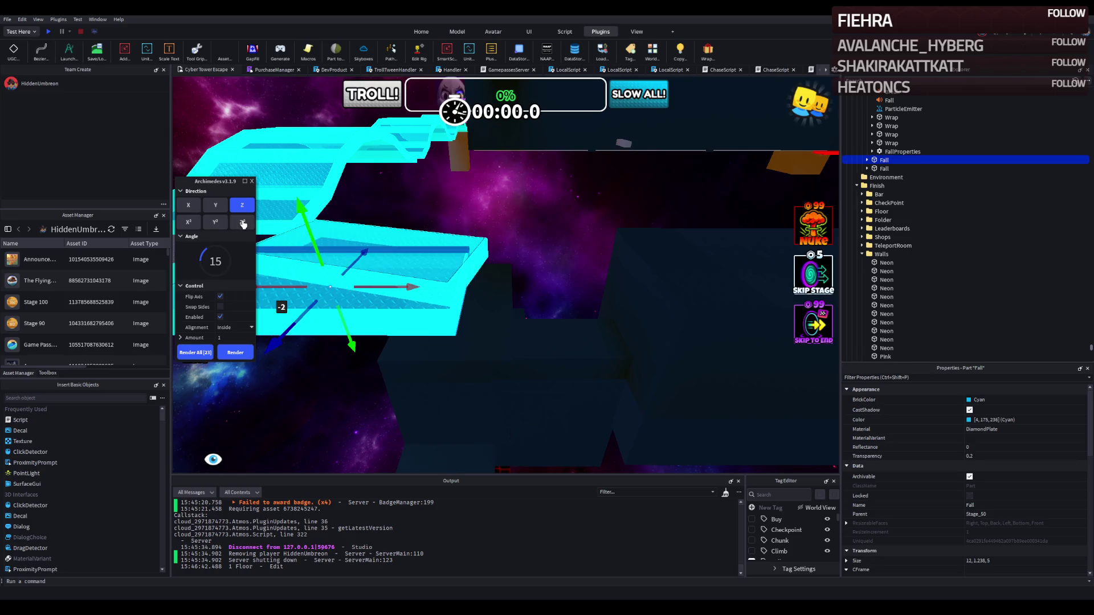
{"action": "left_click", "coordinate": [215, 206]}
{"action": "left_click", "coordinate": [192, 206]}
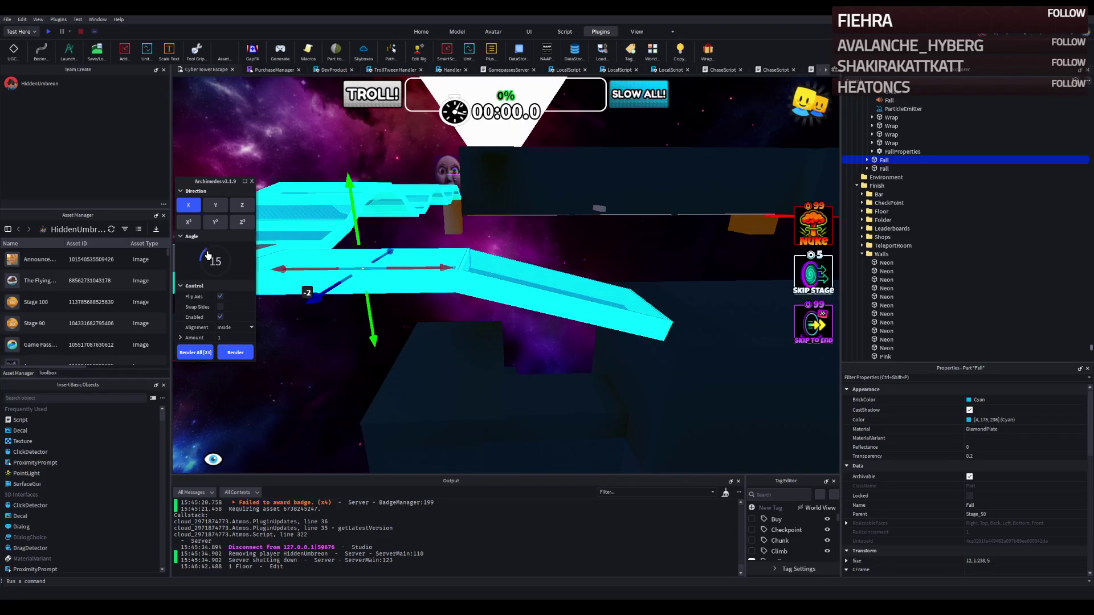
{"action": "scroll", "coordinate": [279, 292], "scroll_direction": "down", "scroll_amount": 2}
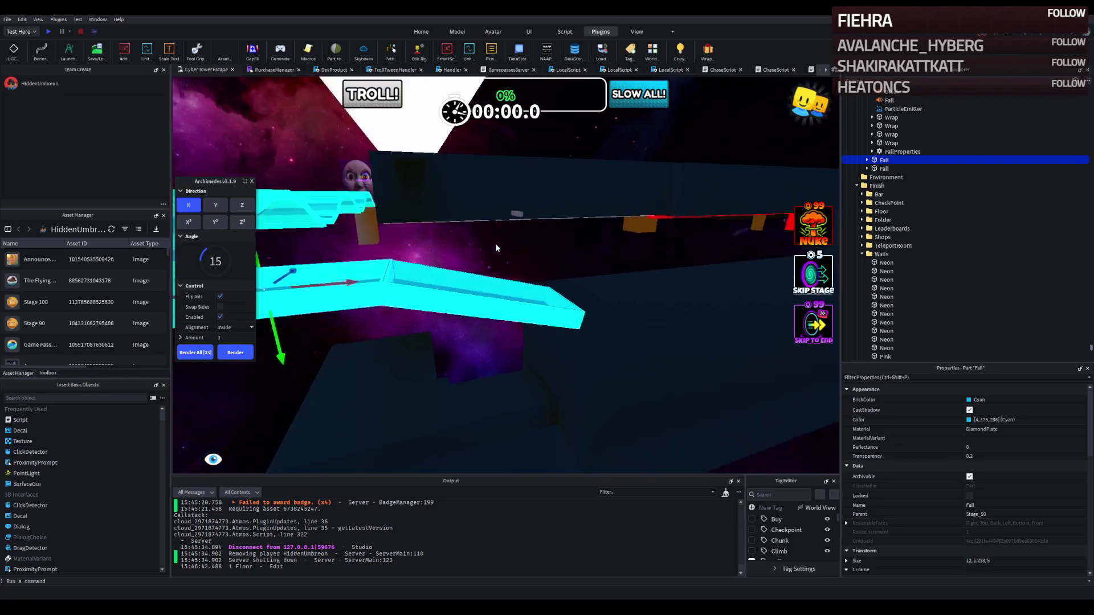
Step: Render six angled Fall segments to extend the cyan path
{"action": "left_click", "coordinate": [241, 352]}
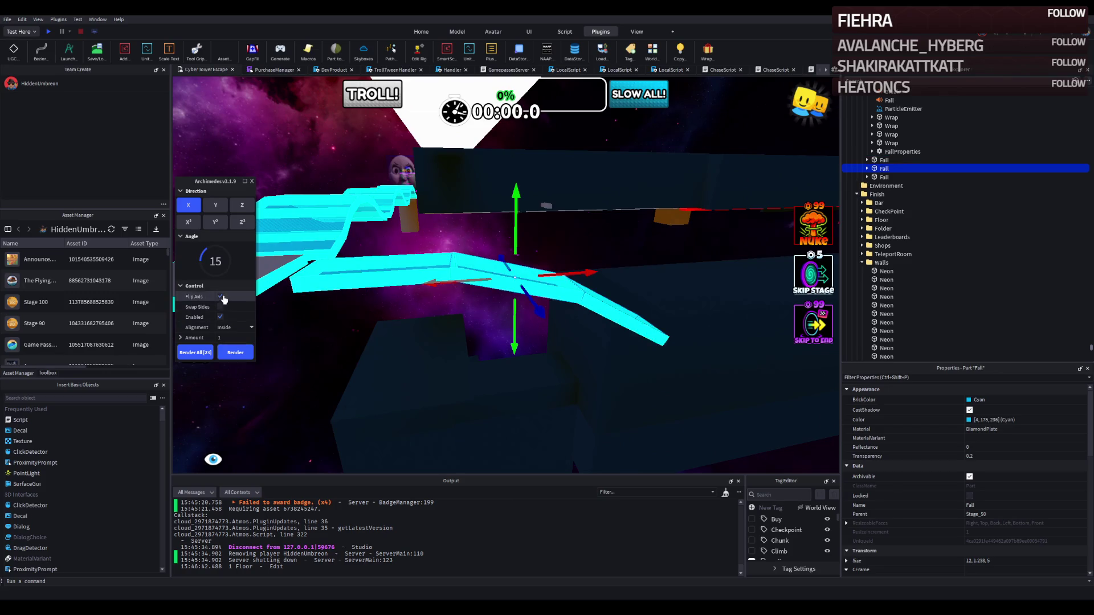
{"action": "left_click", "coordinate": [245, 352]}
{"action": "left_click", "coordinate": [239, 352]}
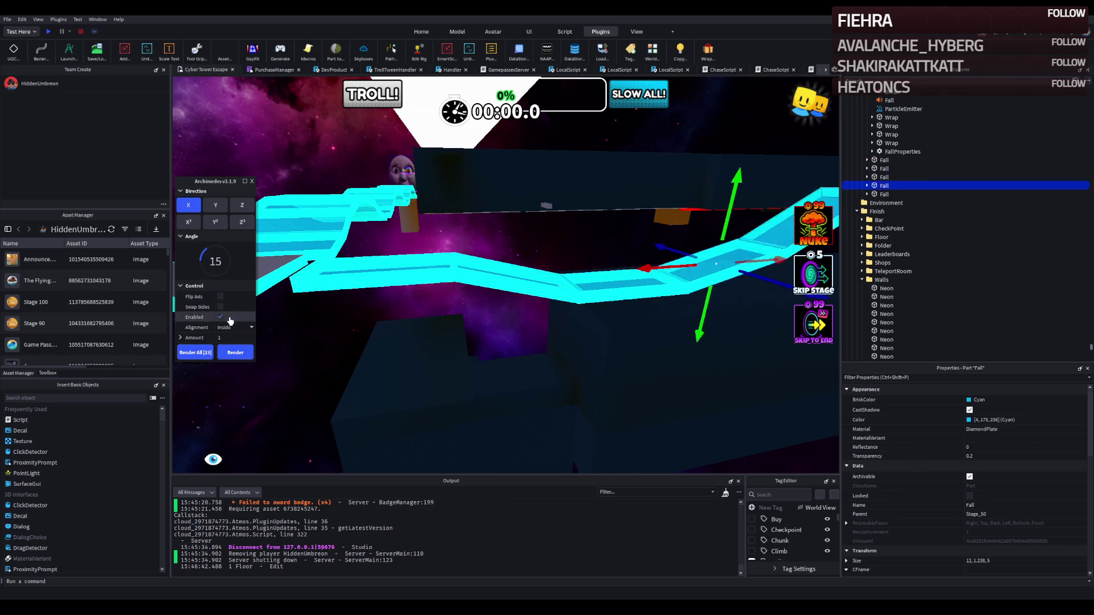
{"action": "key", "text": "f"}
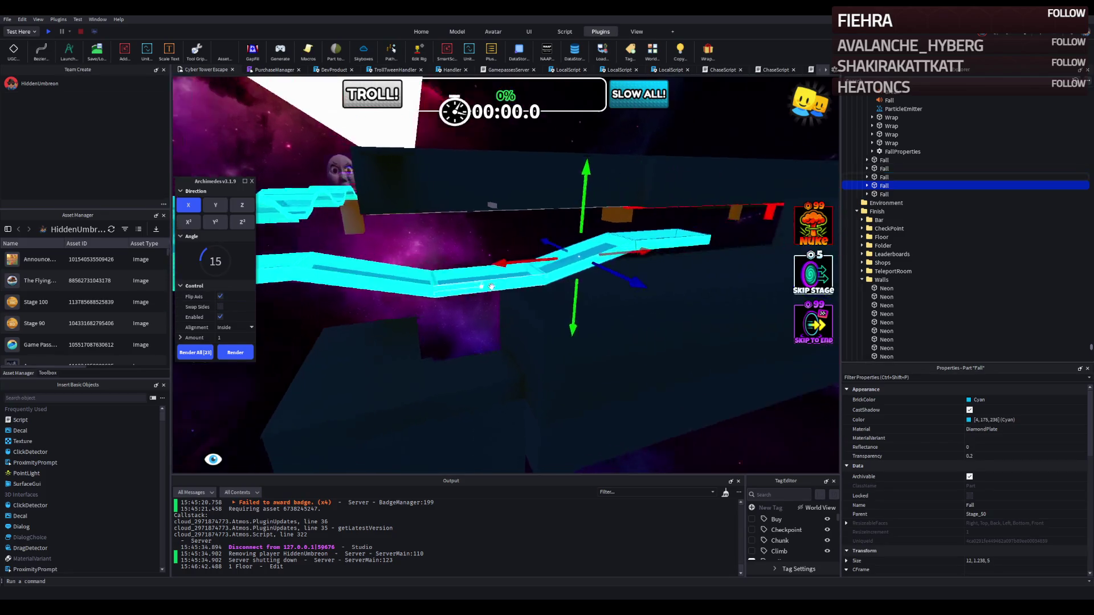
{"action": "left_click", "coordinate": [233, 354]}
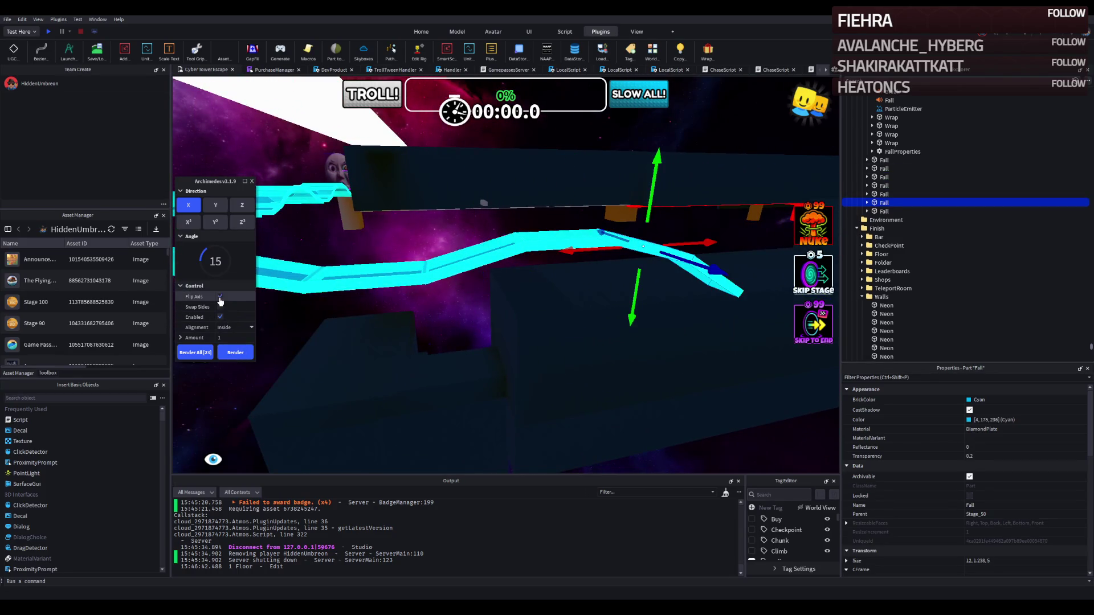
{"action": "left_click", "coordinate": [242, 351]}
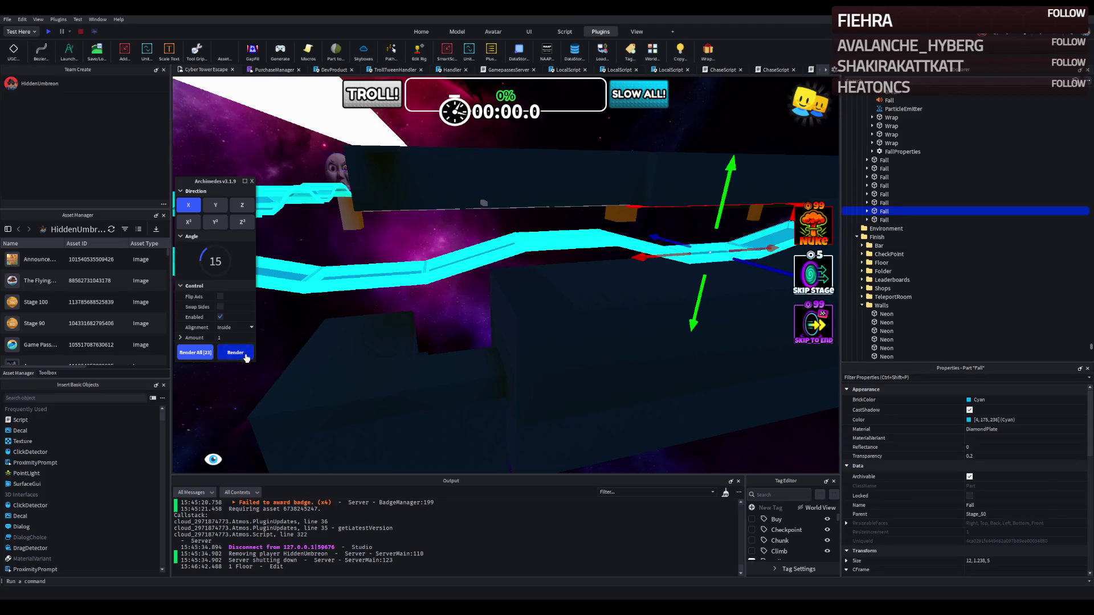
{"action": "left_click", "coordinate": [244, 354]}
{"action": "key", "text": "f"}
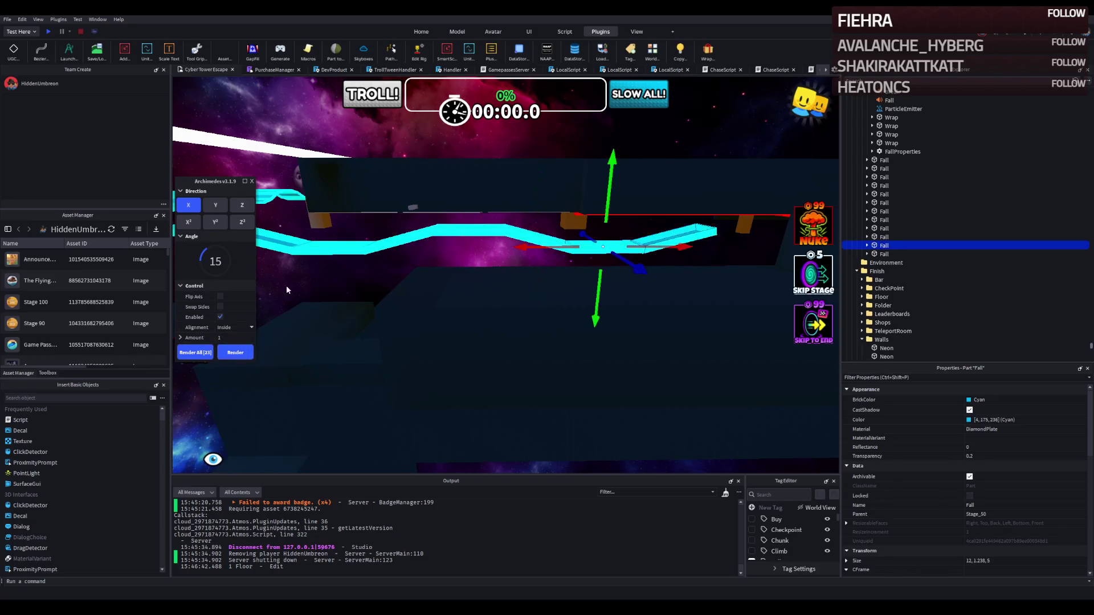
Step: Close the Archimedes panel, discarding the preview, and start a playtest
{"action": "left_click", "coordinate": [252, 181]}
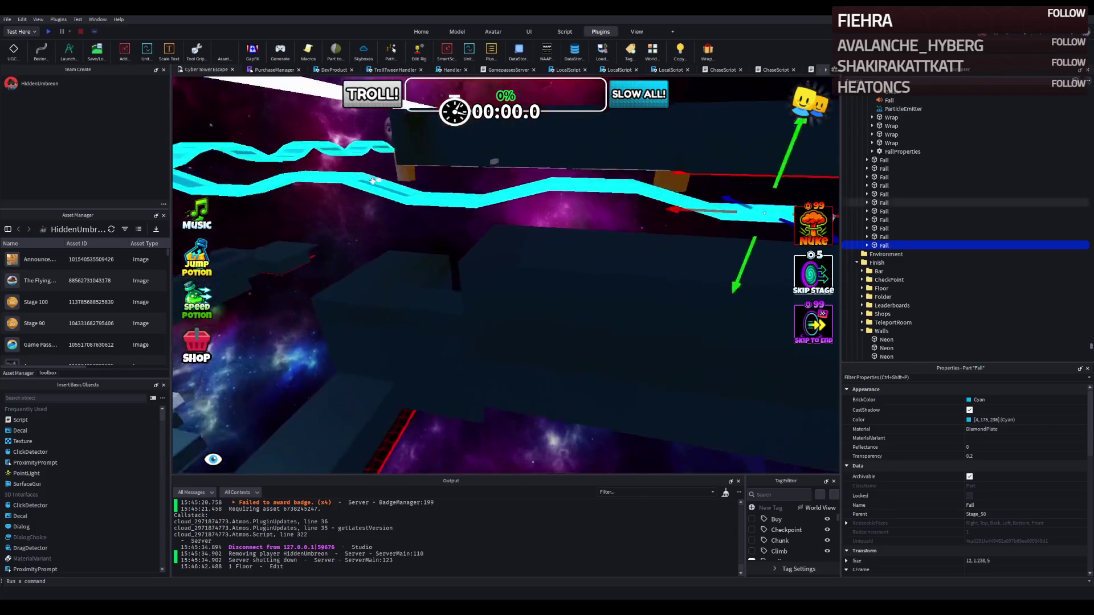
{"action": "key", "text": "f"}
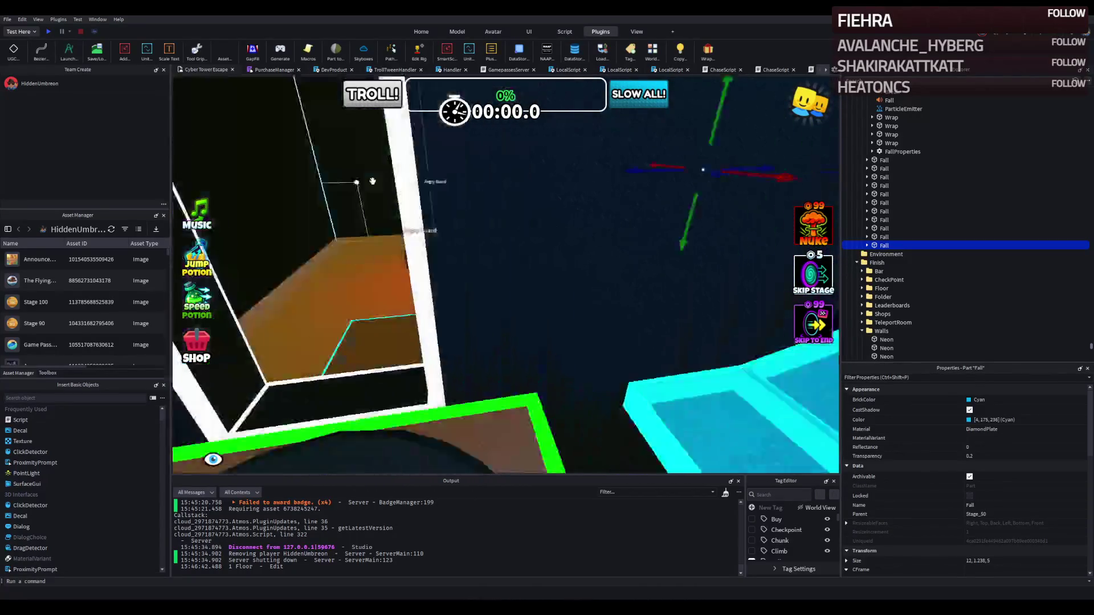
{"action": "left_click", "coordinate": [52, 33]}
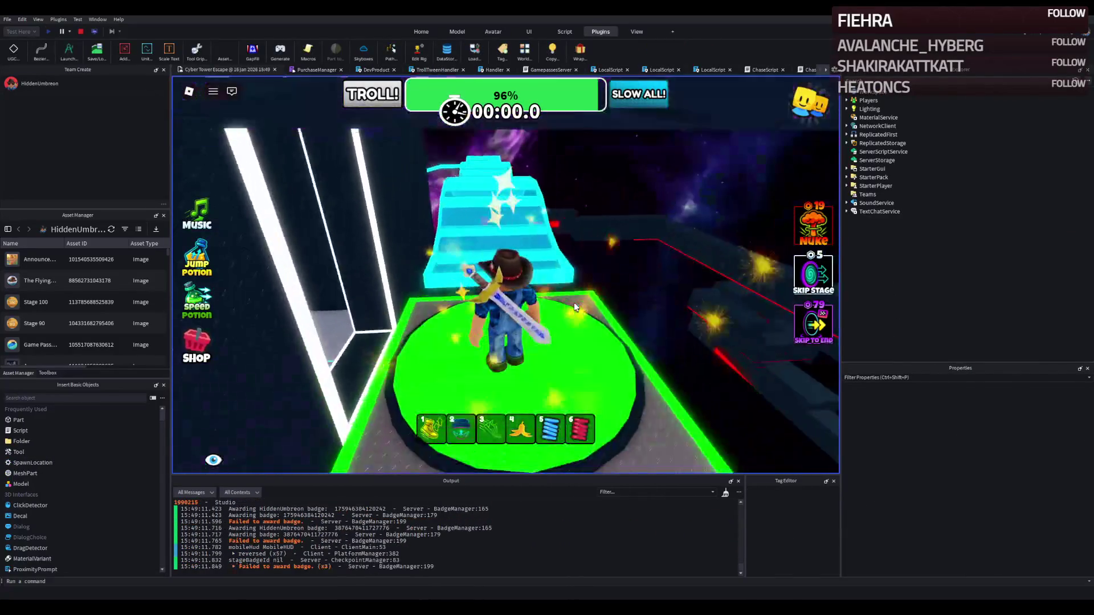
Step: Run the avatar up the cyan stairs and along the walkway, then stop the playtest
{"action": "key", "text": "w"}
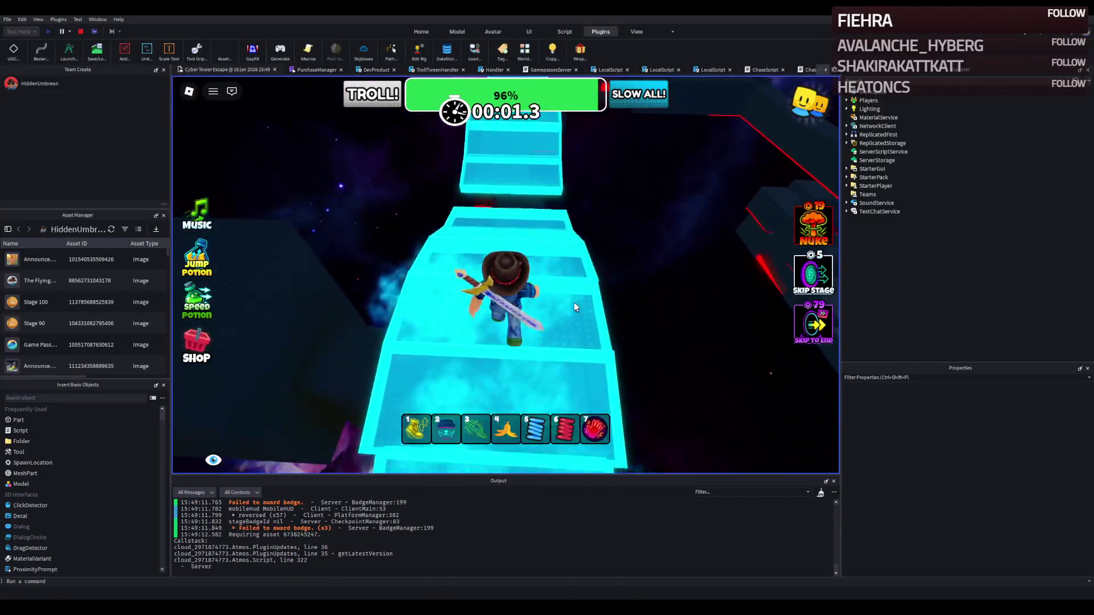
{"action": "key", "text": "w"}
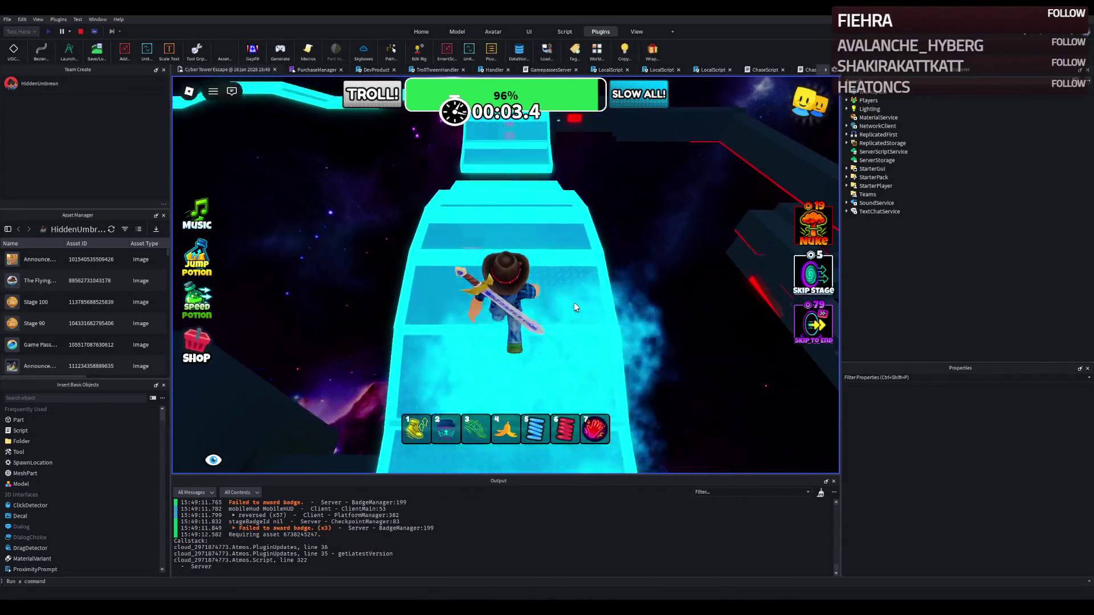
{"action": "key", "text": "w"}
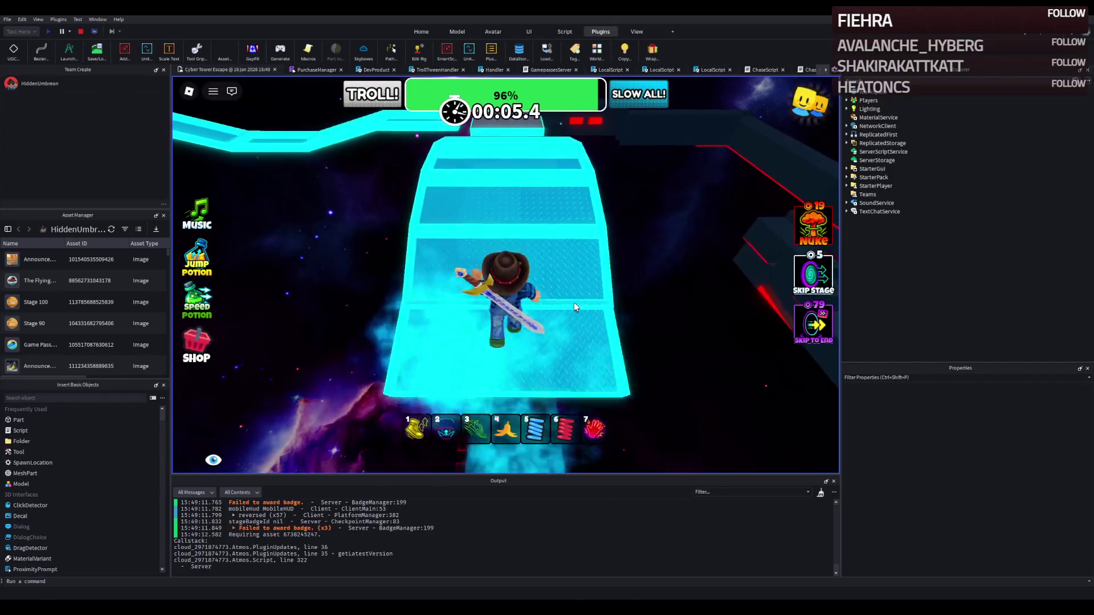
{"action": "key", "text": "w"}
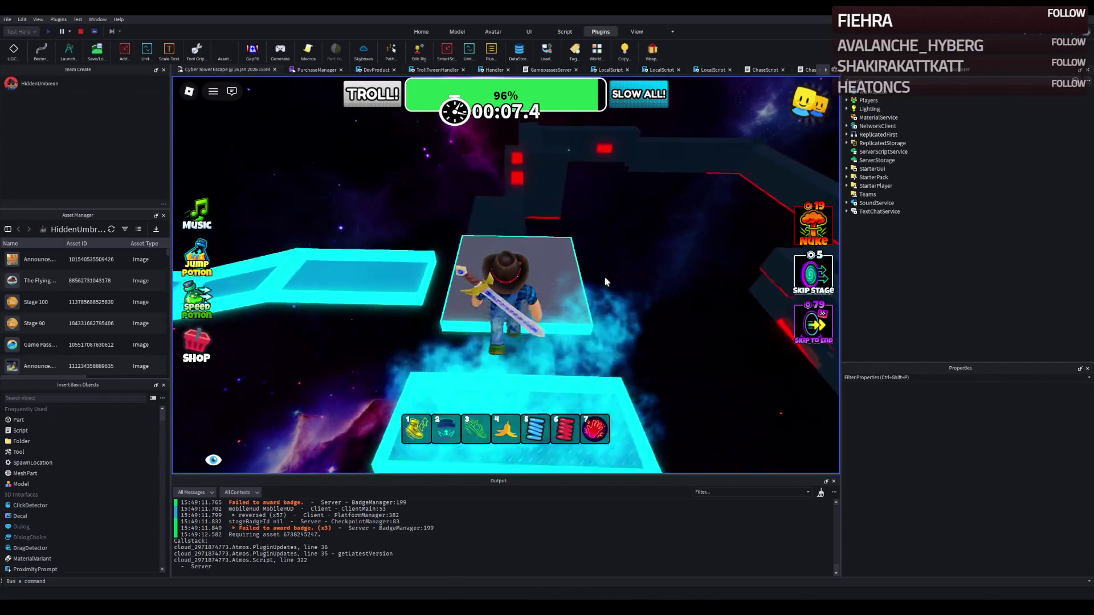
{"action": "key", "text": "w"}
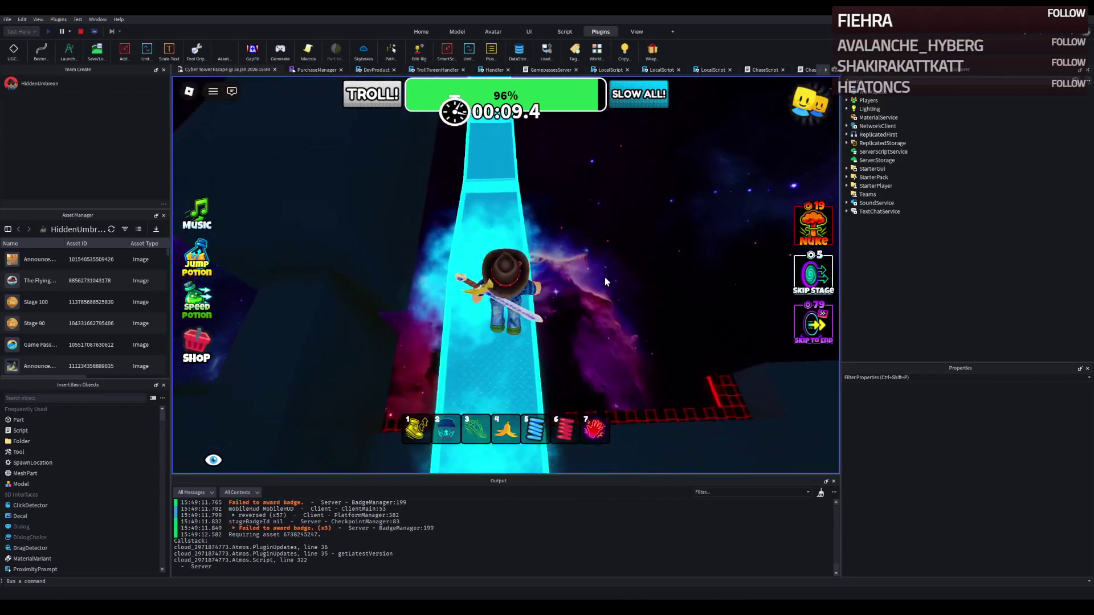
{"action": "key", "text": "w"}
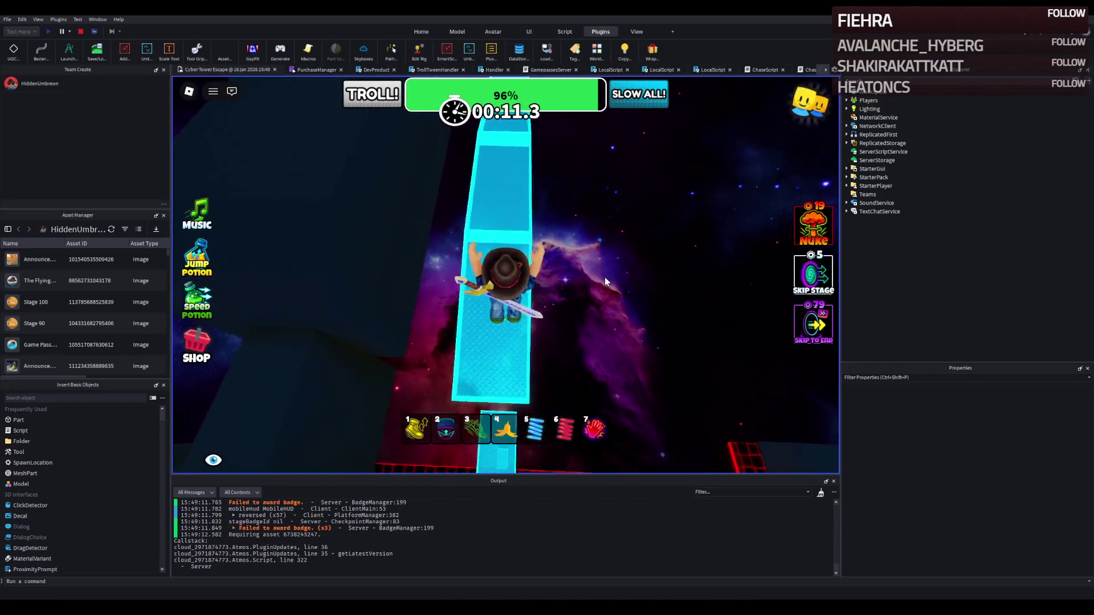
{"action": "key", "text": "w"}
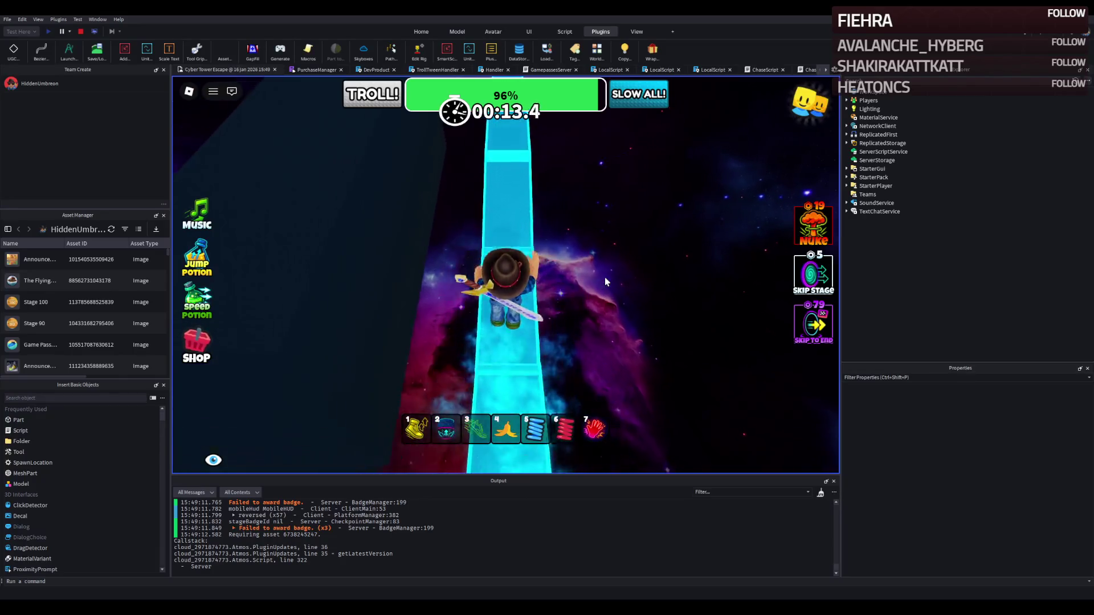
{"action": "key", "text": "w"}
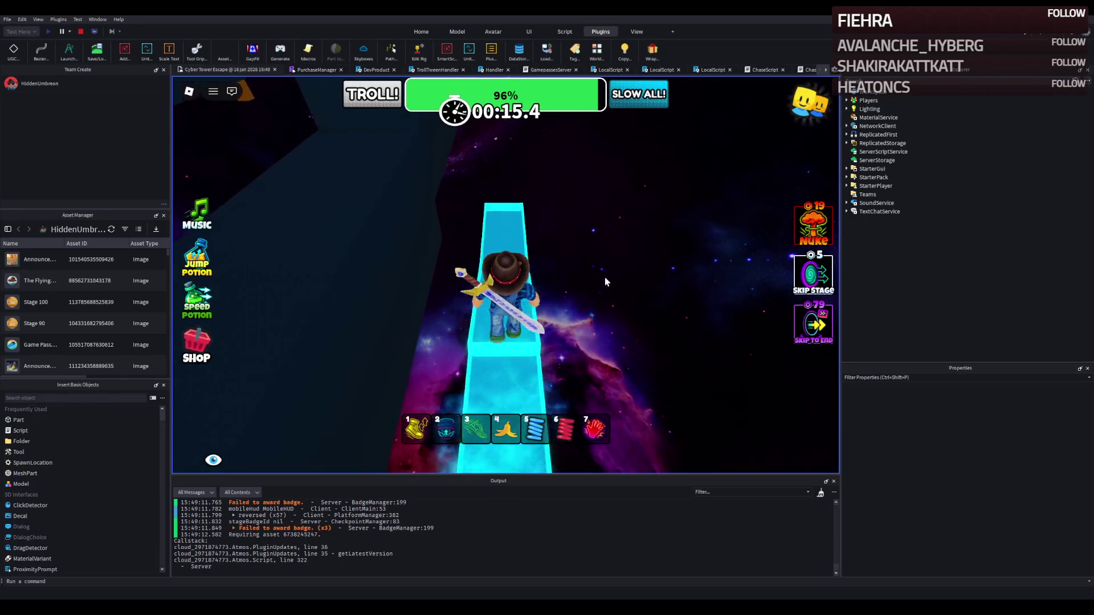
{"action": "key", "text": "w"}
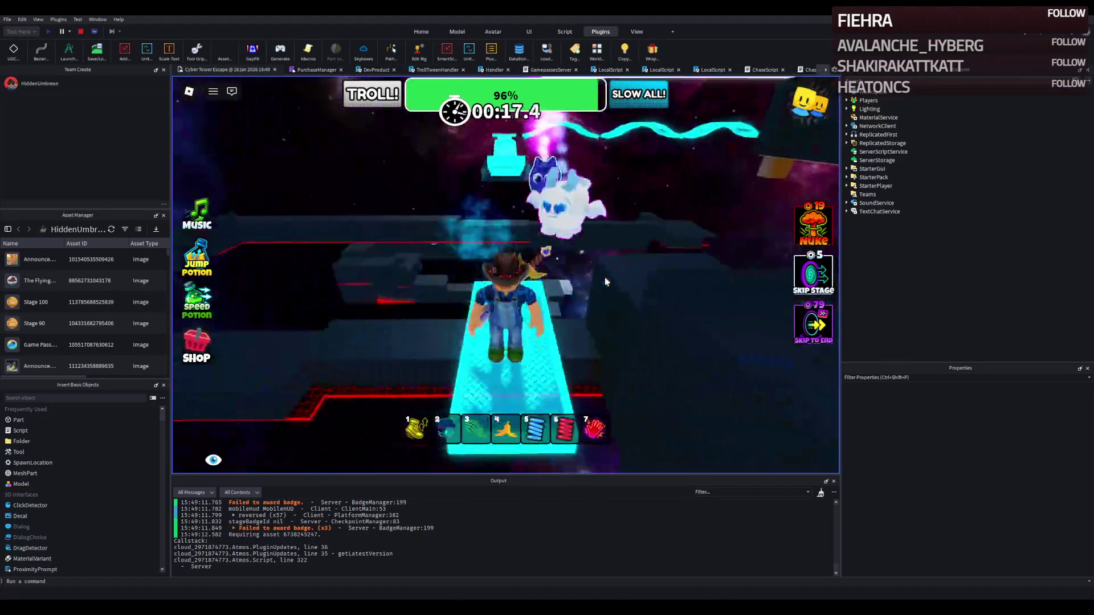
{"action": "key", "text": "w"}
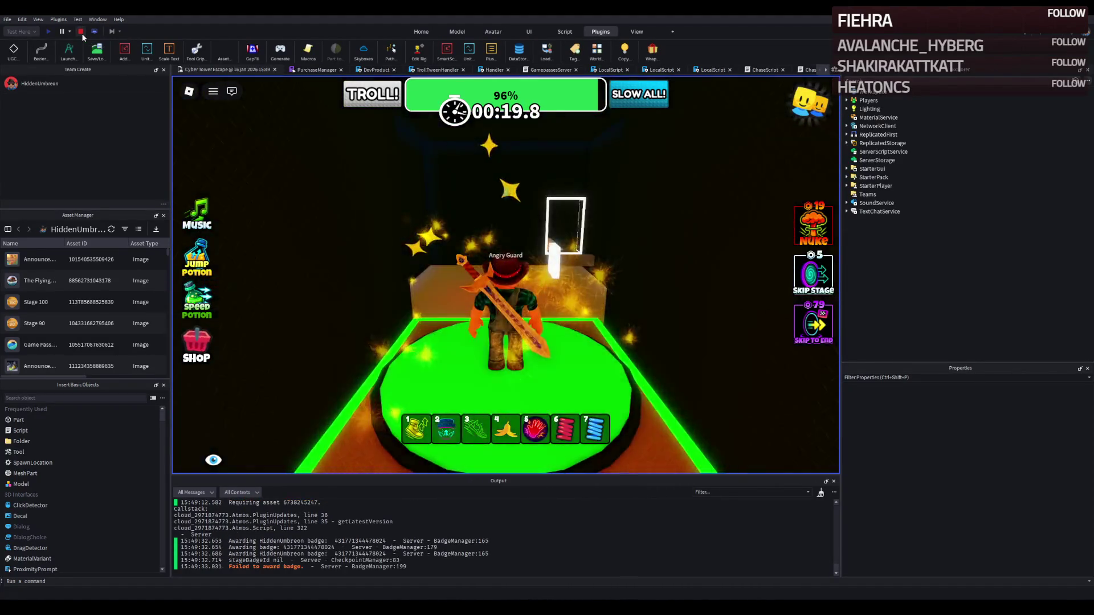
{"action": "left_click", "coordinate": [80, 32]}
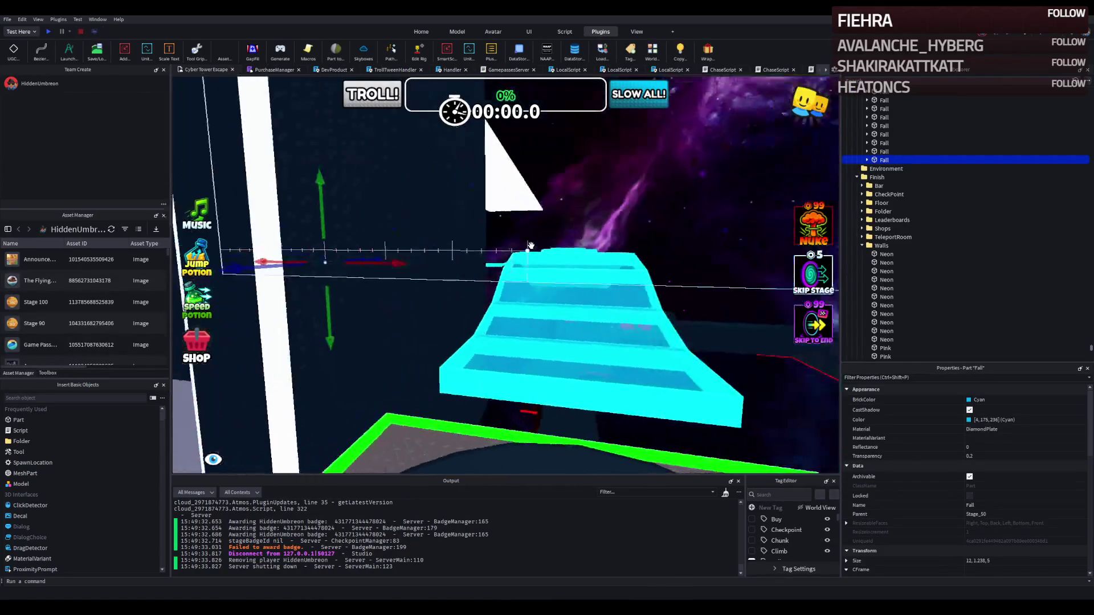
Step: Nudge the first Fall platform along its length to close the gap
{"action": "key", "text": "f"}
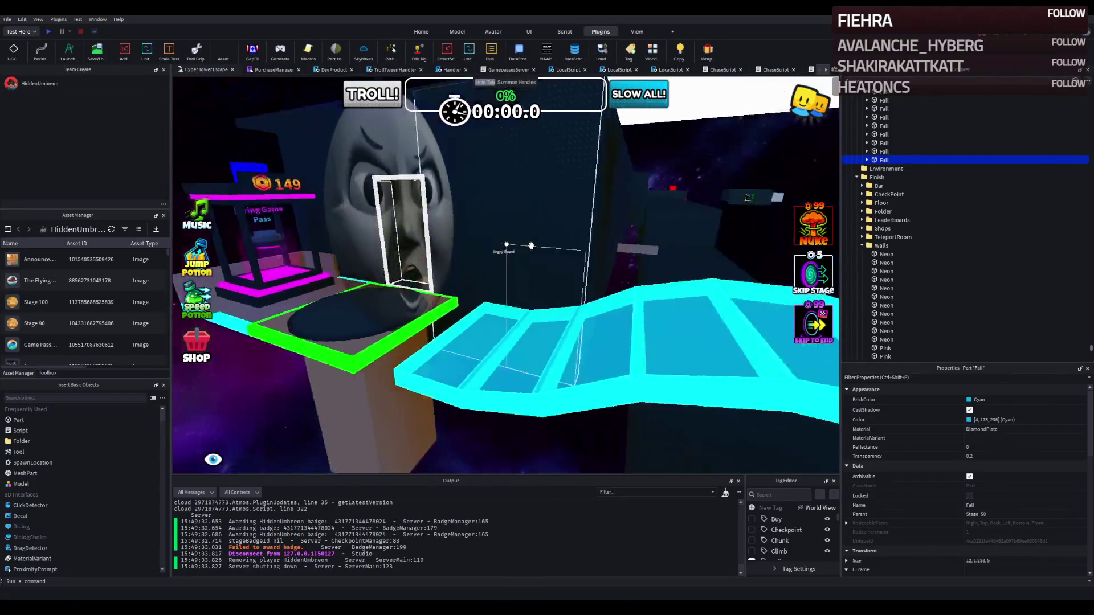
{"action": "scroll", "coordinate": [529, 245], "scroll_direction": "down", "scroll_amount": 10}
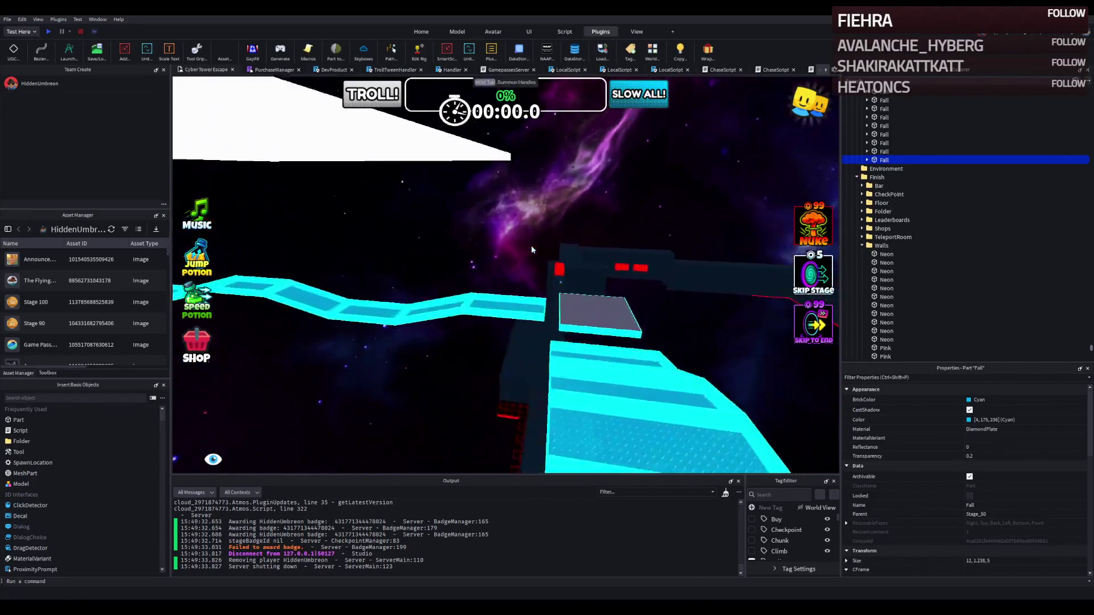
{"action": "scroll", "coordinate": [530, 246], "scroll_direction": "up", "scroll_amount": 10}
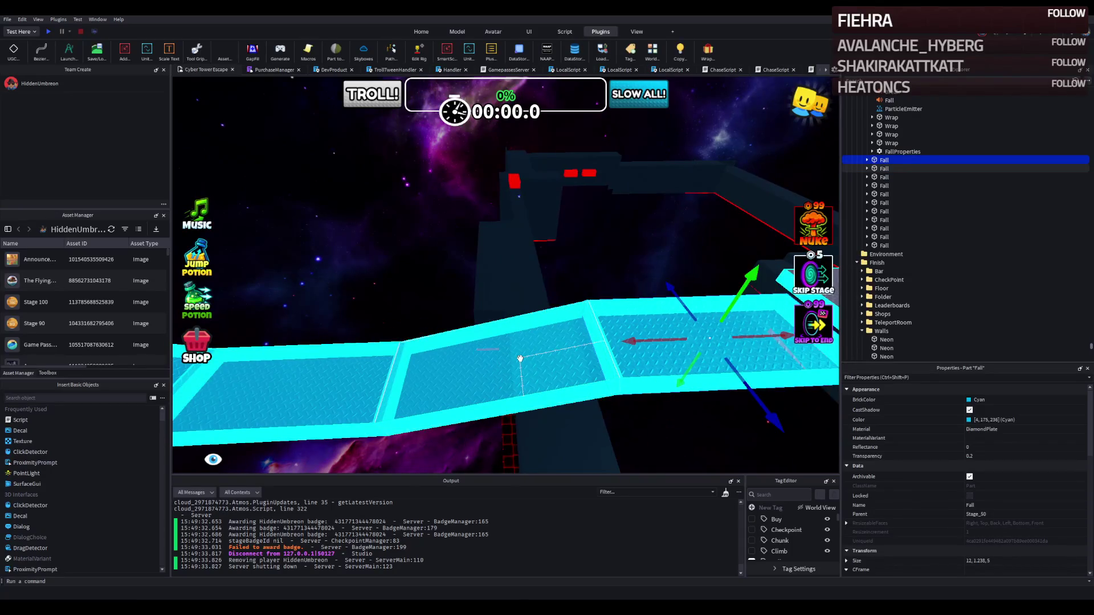
{"action": "scroll", "coordinate": [519, 358], "scroll_direction": "up", "scroll_amount": 3}
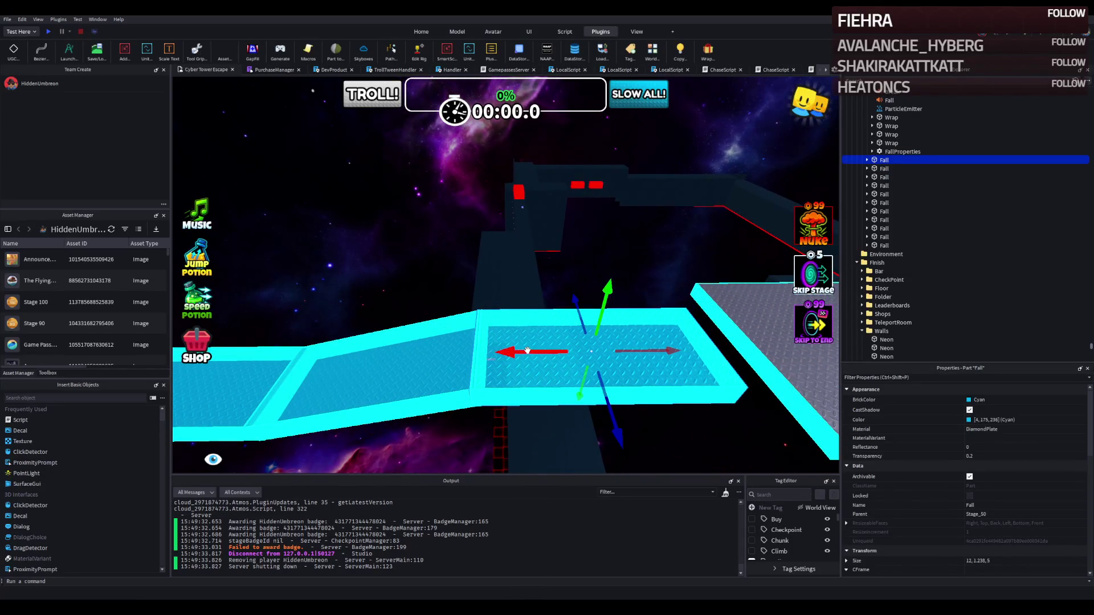
{"action": "left_click_drag", "start_coordinate": [527, 350], "coordinate": [538, 377]}
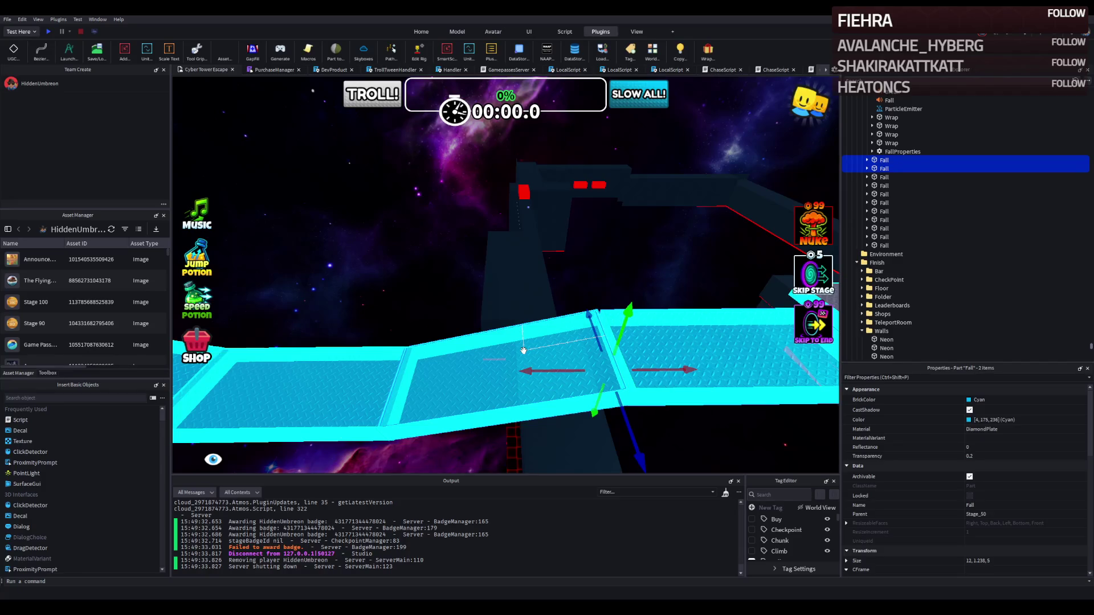
{"action": "left_click_drag", "start_coordinate": [536, 371], "coordinate": [545, 371]}
{"action": "key", "text": "a"}
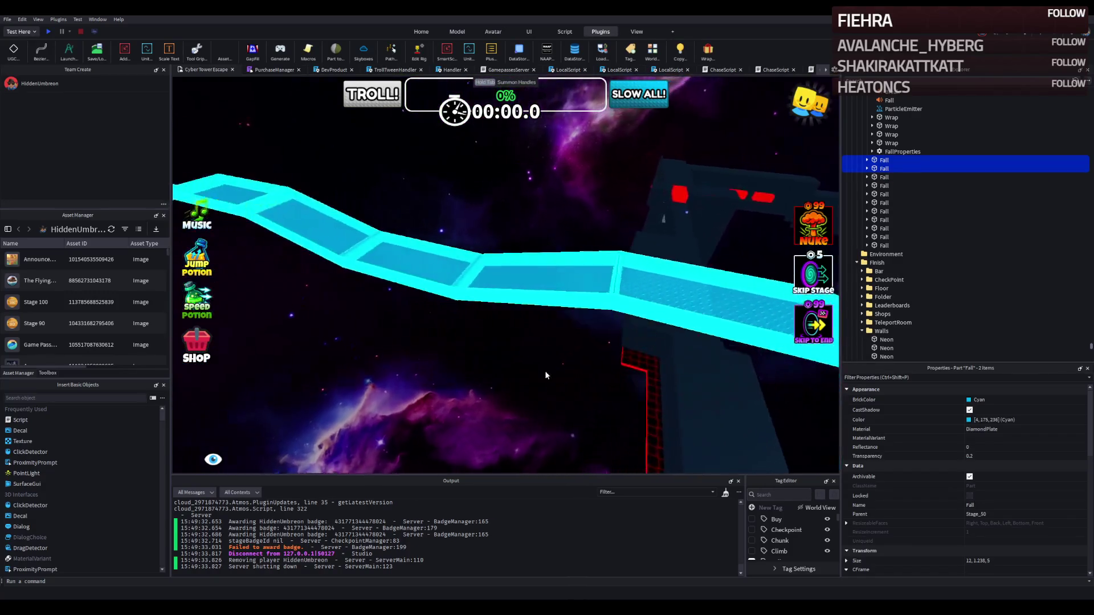
Step: Select the next Fall platforms and slide them left along X into alignment
{"action": "left_click", "coordinate": [524, 373]}
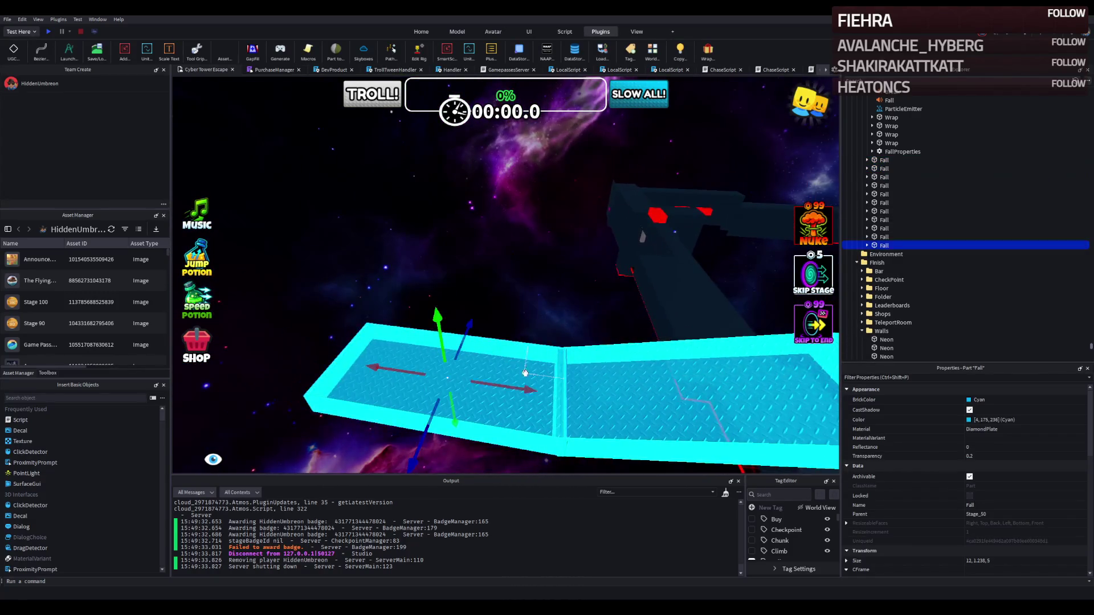
{"action": "left_click_drag", "start_coordinate": [507, 386], "coordinate": [499, 388]}
{"action": "left_click_drag", "start_coordinate": [616, 385], "coordinate": [603, 384]}
{"action": "left_click", "coordinate": [366, 341], "text": "shift"}
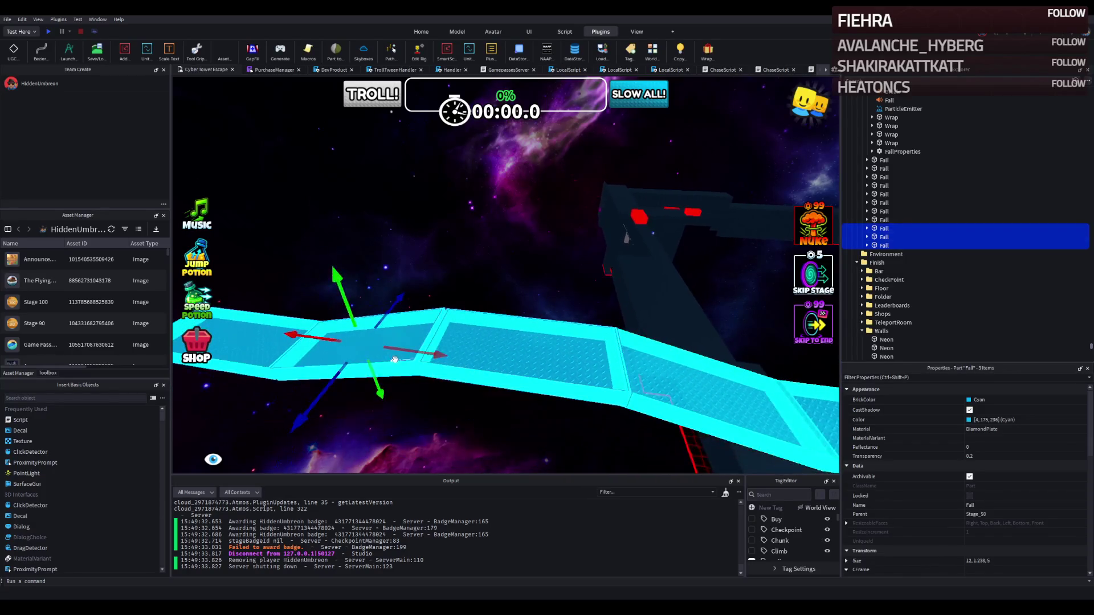
{"action": "left_click_drag", "start_coordinate": [354, 357], "coordinate": [348, 359]}
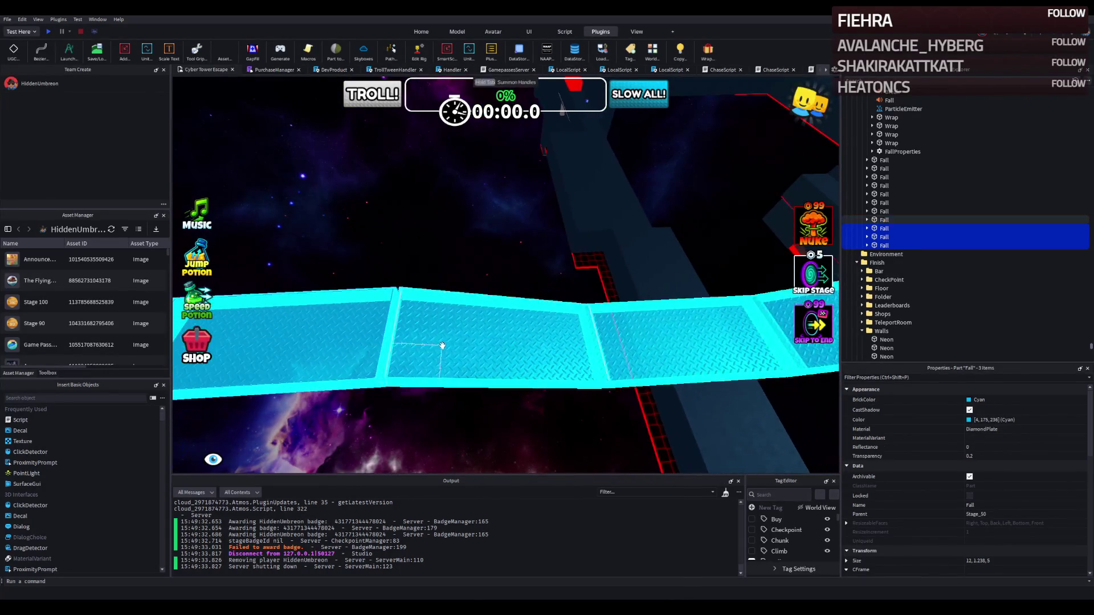
{"action": "left_click_drag", "start_coordinate": [271, 350], "coordinate": [262, 352]}
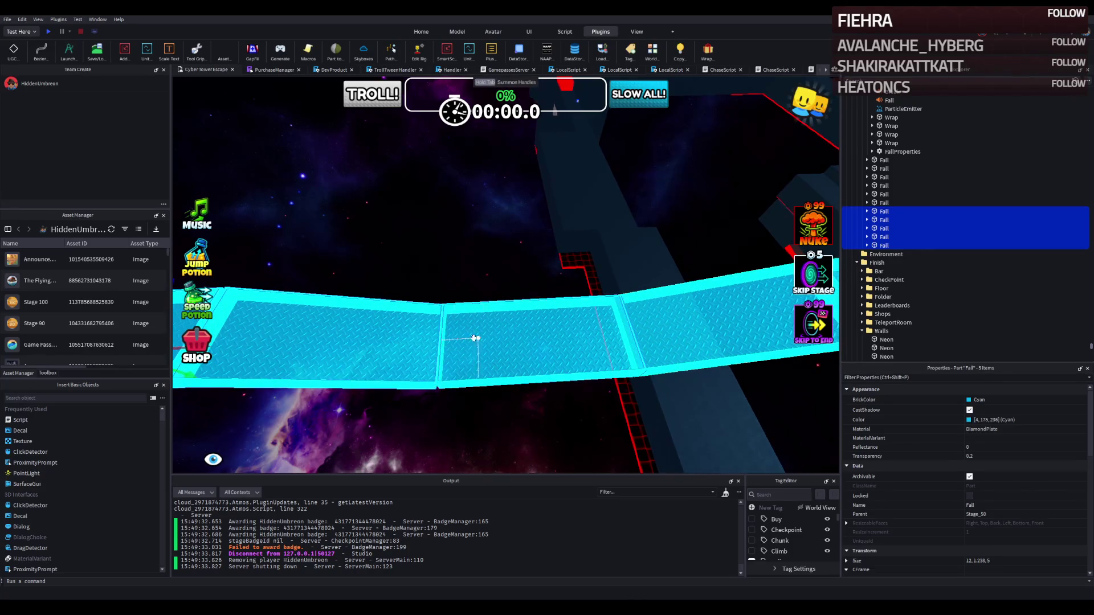
{"action": "mouse_move", "coordinate": [373, 306]}
{"action": "left_mouse_down"}
{"action": "mouse_move", "coordinate": [289, 311]}
{"action": "mouse_move", "coordinate": [308, 307]}
{"action": "left_mouse_up"}
Step: Add three more Fall platforms, nudge them along X, and start a playtest with F5
{"action": "left_click", "coordinate": [544, 319], "text": "ctrl"}
{"action": "left_click", "coordinate": [483, 323], "text": "ctrl"}
{"action": "left_click", "coordinate": [435, 317], "text": "ctrl"}
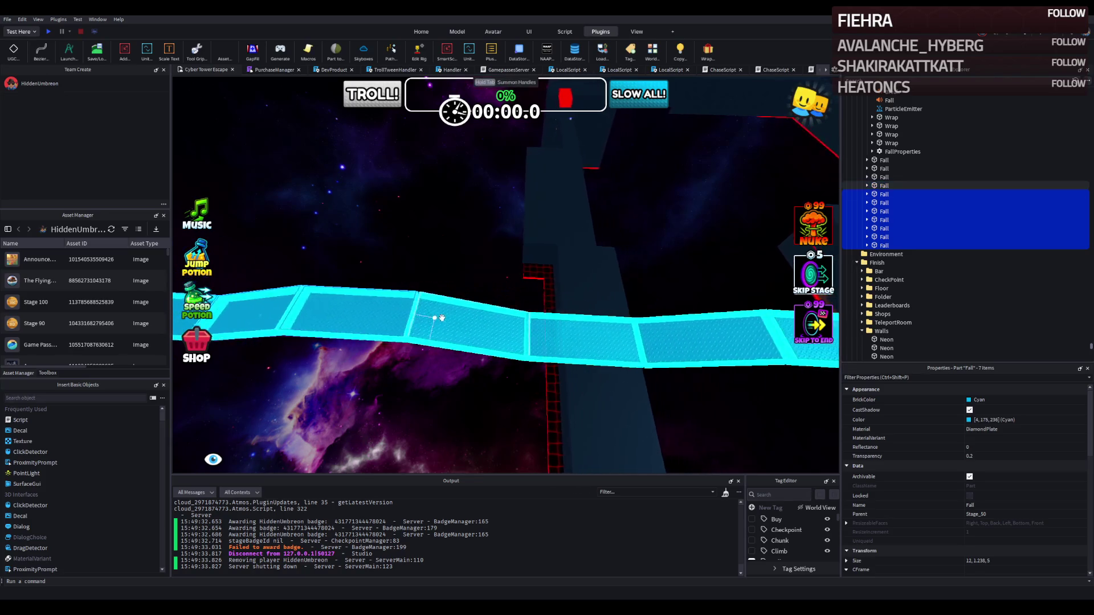
{"action": "left_click_drag", "start_coordinate": [319, 246], "coordinate": [317, 248]}
{"action": "key", "text": "F5"}
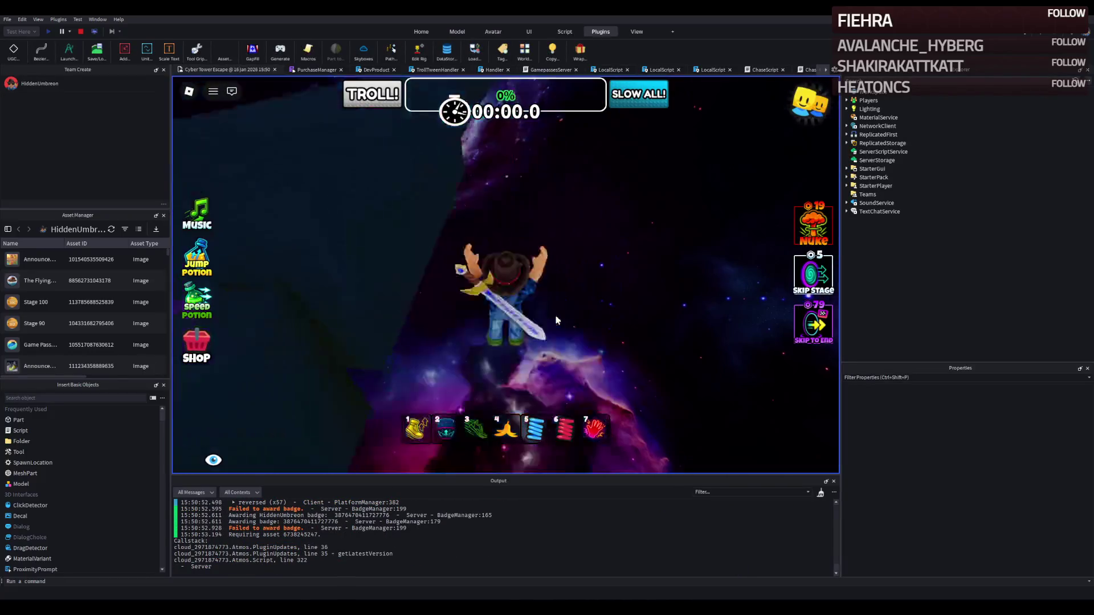
{"action": "left_click", "coordinate": [80, 32]}
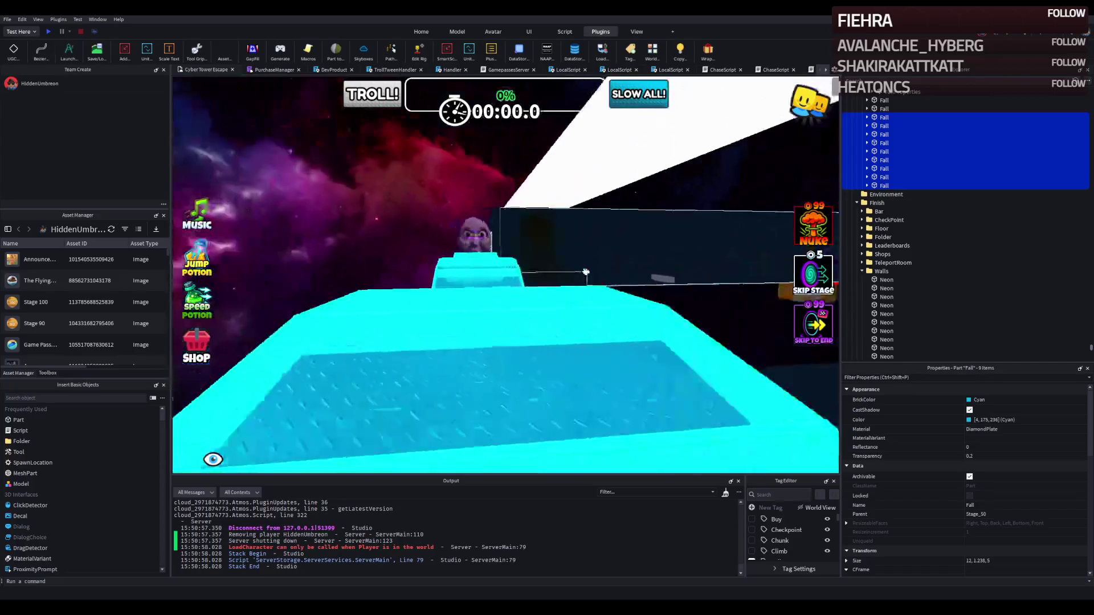
{"action": "scroll", "coordinate": [586, 271], "scroll_direction": "up", "scroll_amount": 5}
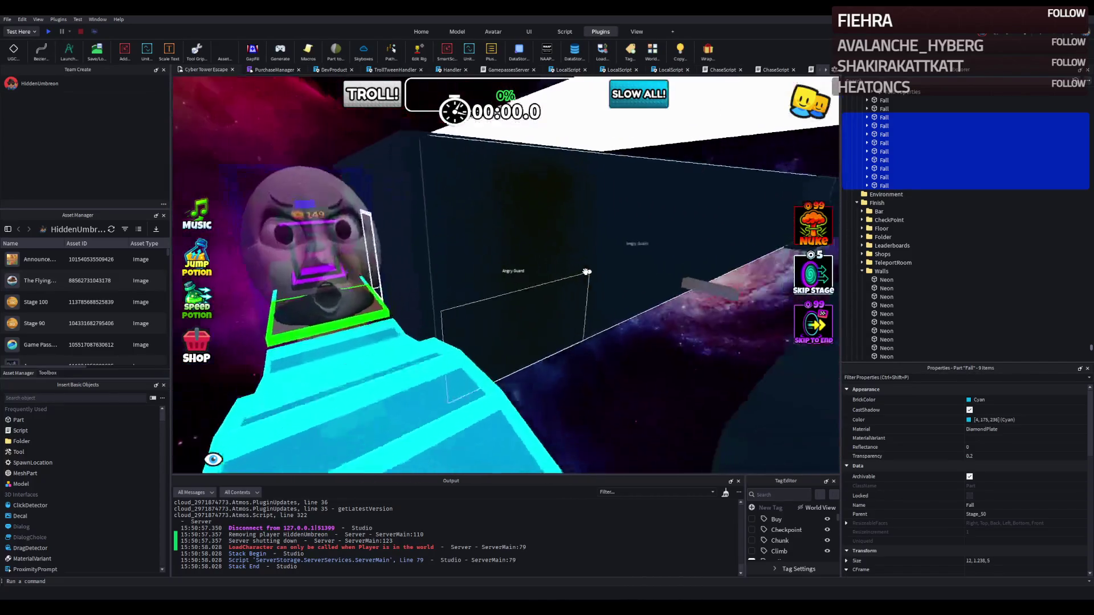
{"action": "key", "text": "f"}
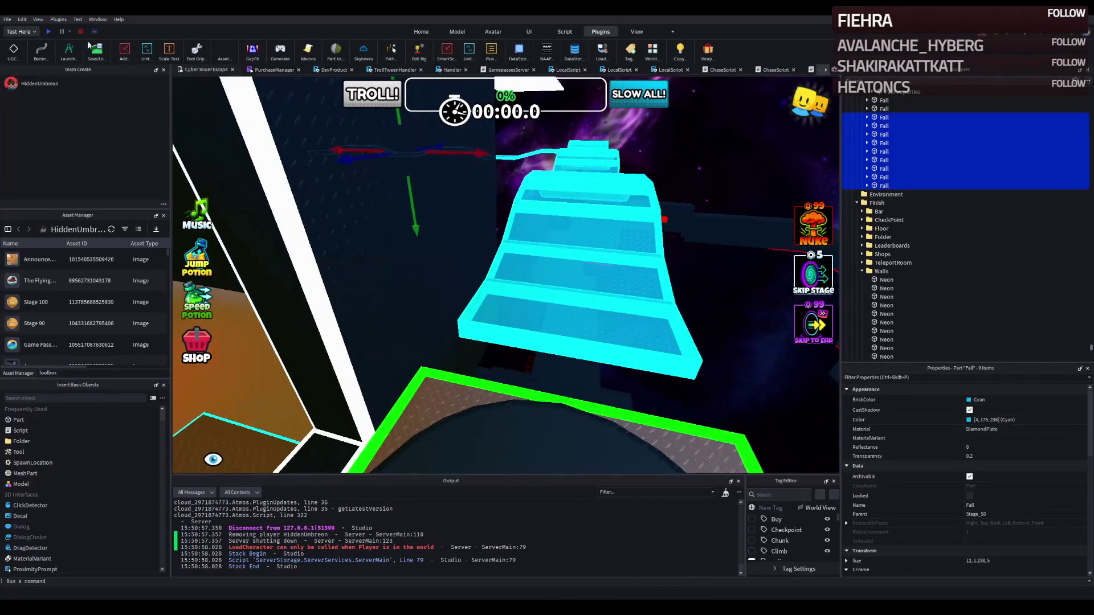
{"action": "left_click", "coordinate": [49, 32]}
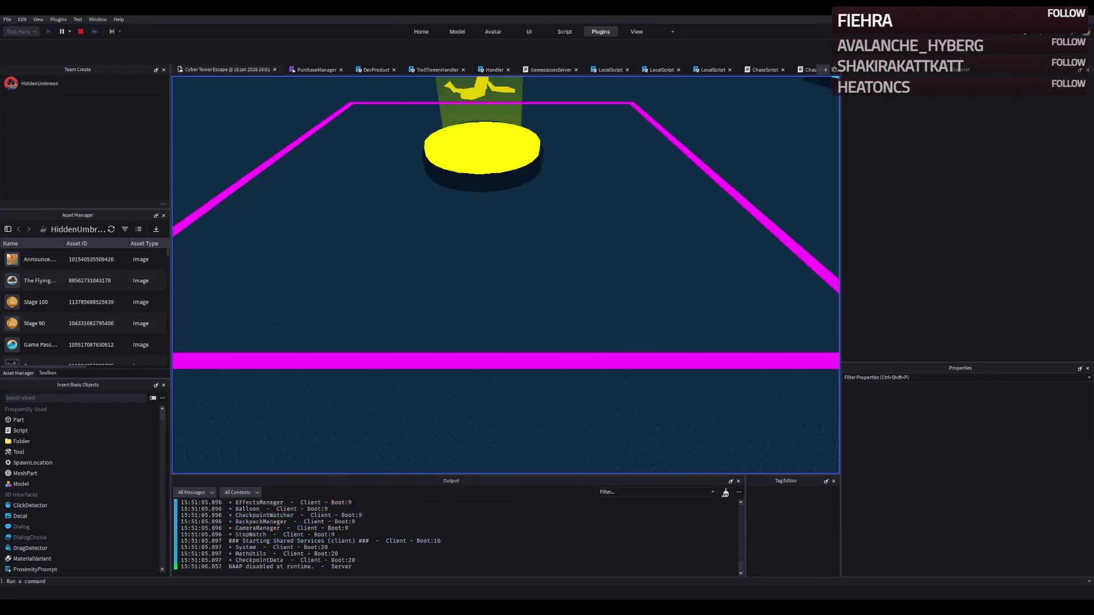
{"action": "key", "text": "w"}
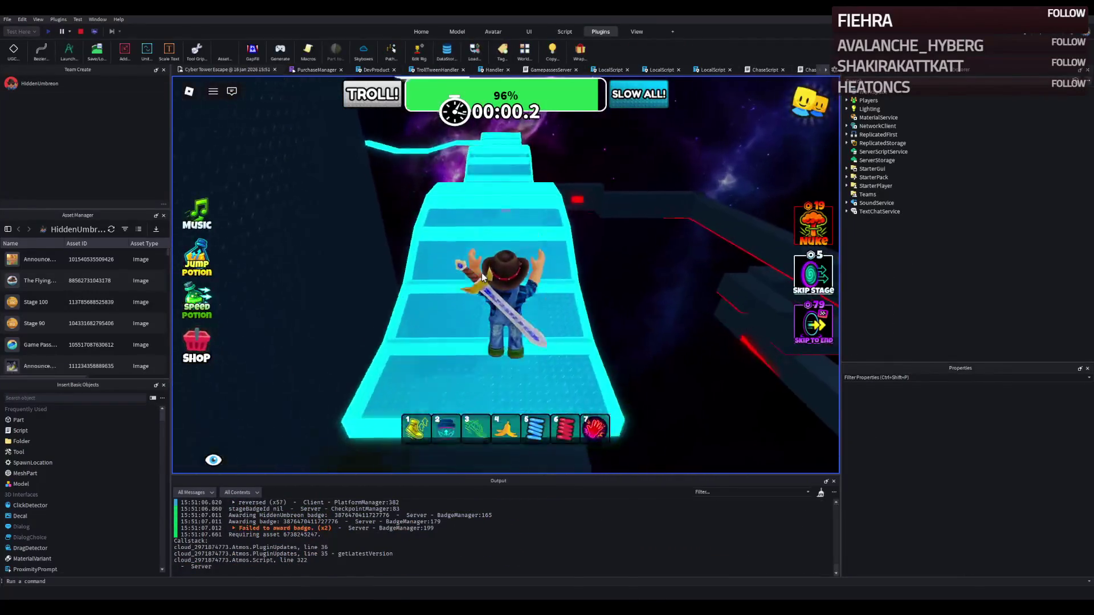
{"action": "key", "text": "w"}
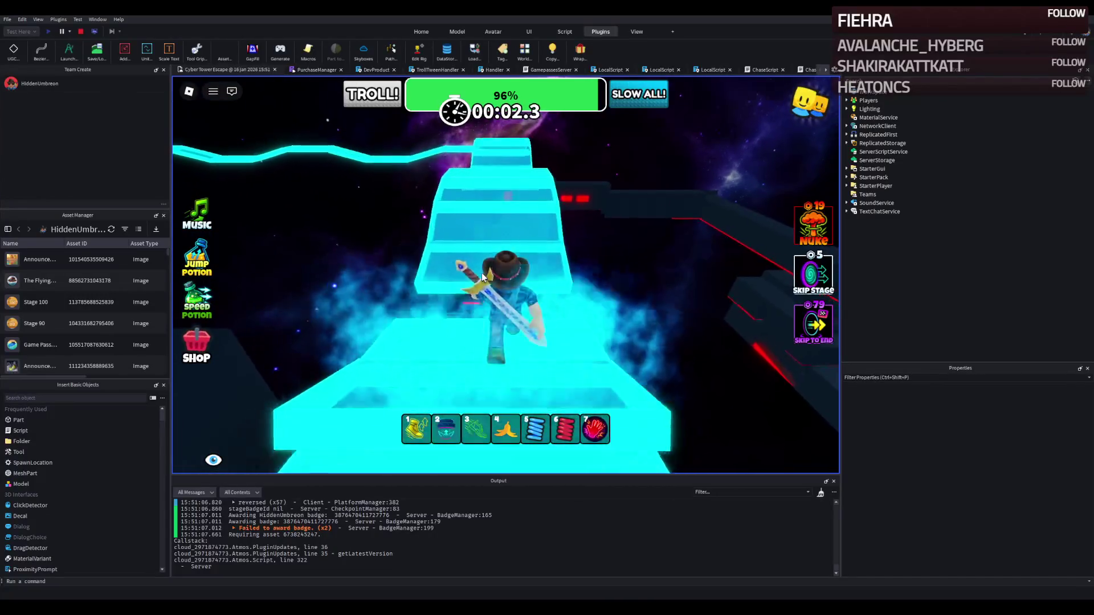
{"action": "key", "text": "w"}
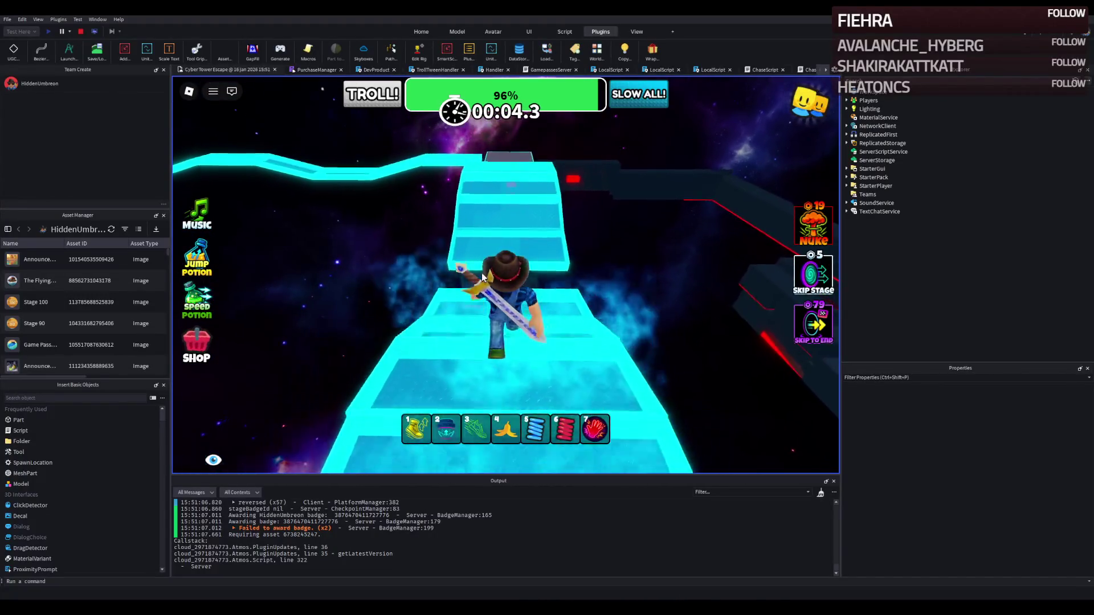
{"action": "key", "text": "w"}
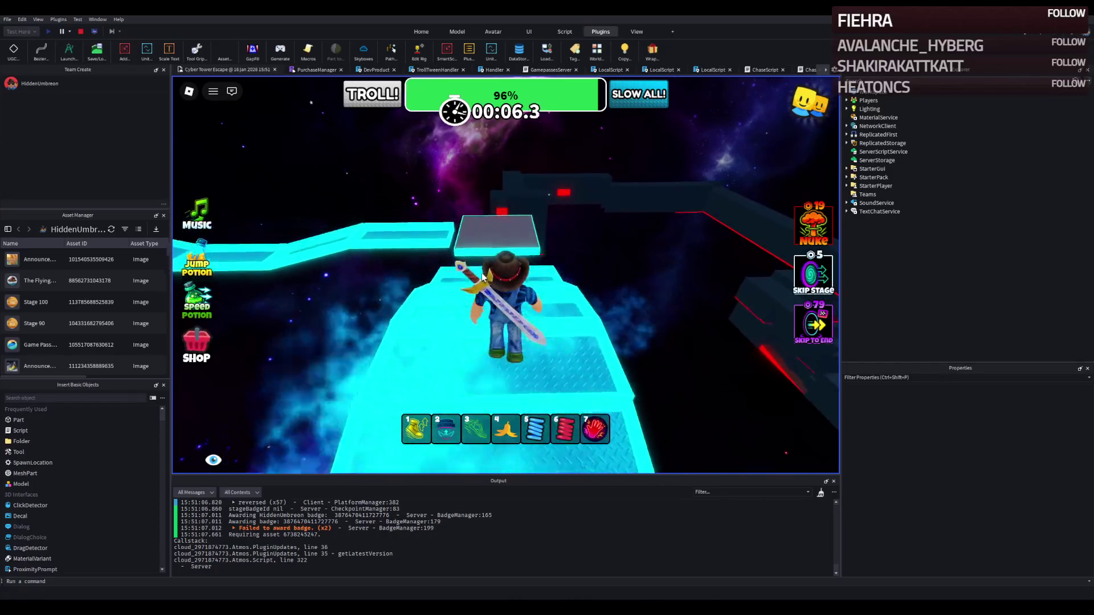
{"action": "key", "text": "w"}
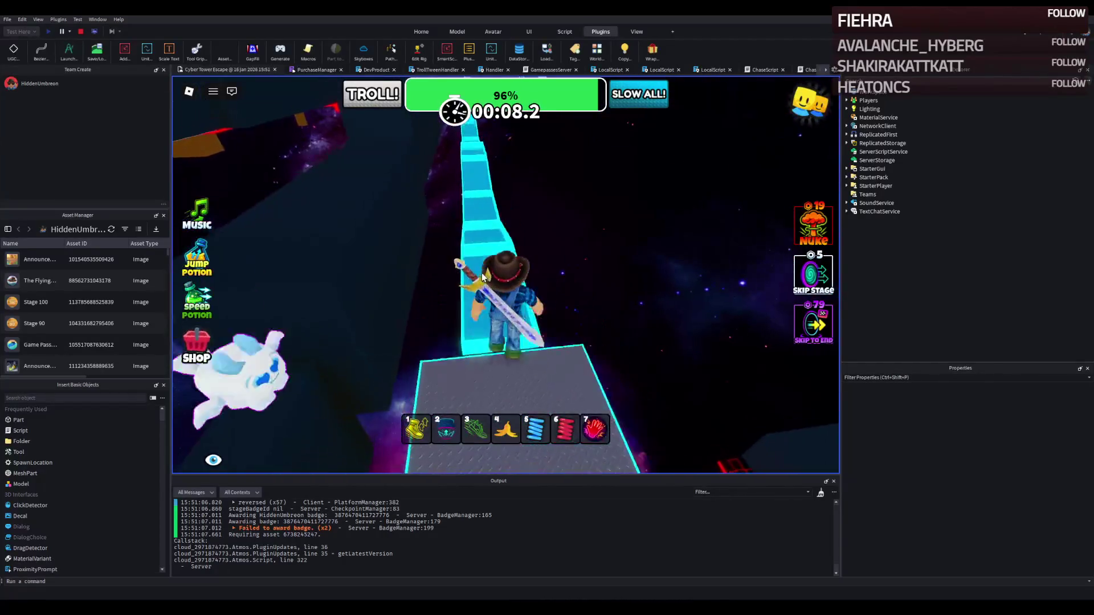
{"action": "key", "text": "w"}
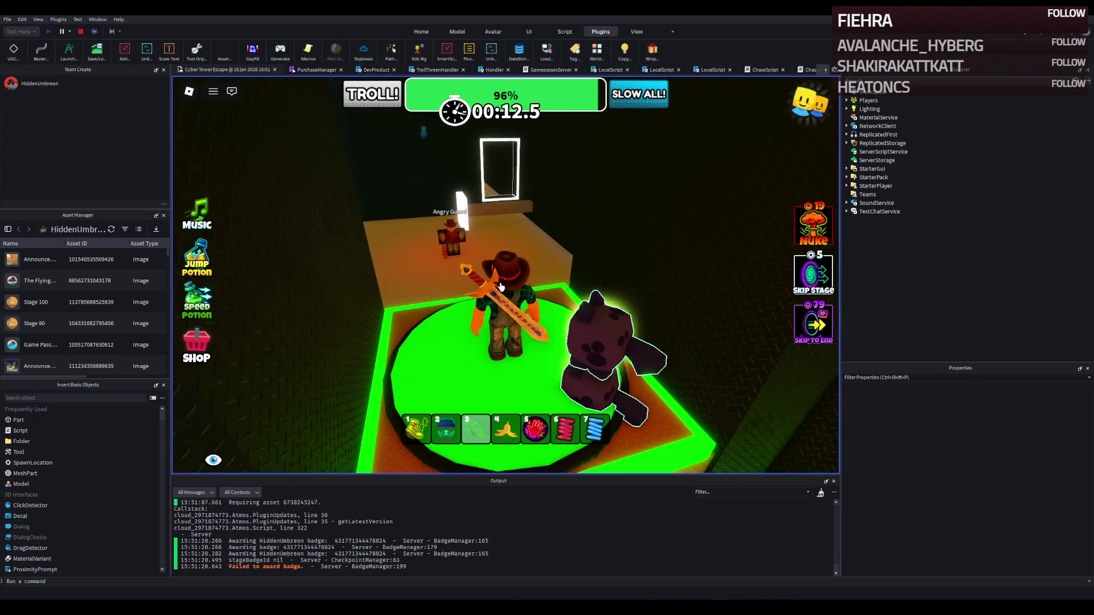
{"action": "key", "text": "w"}
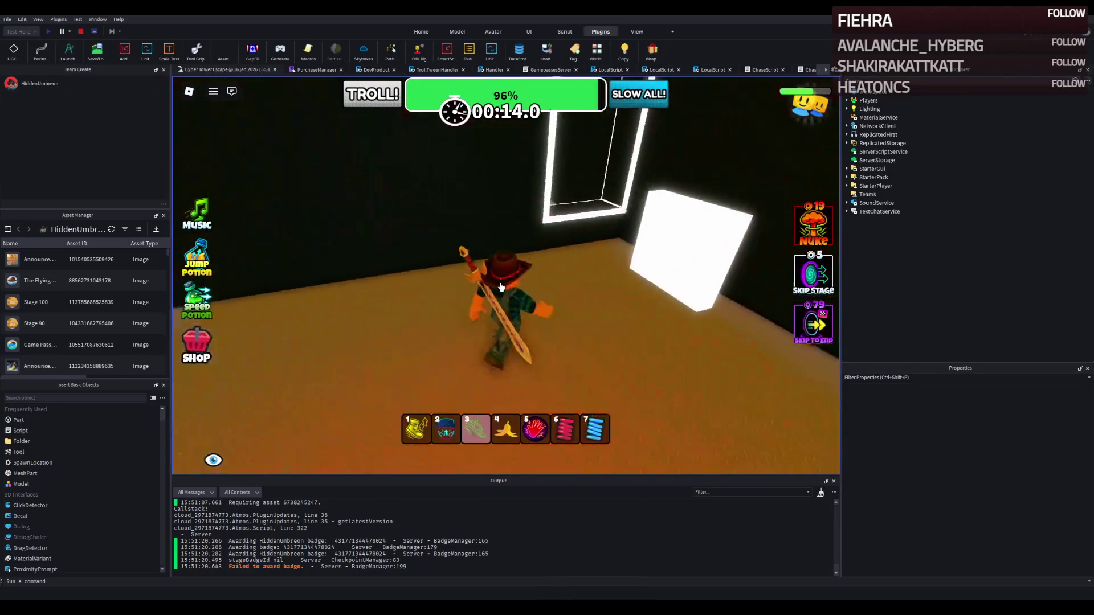
{"action": "key", "text": "w"}
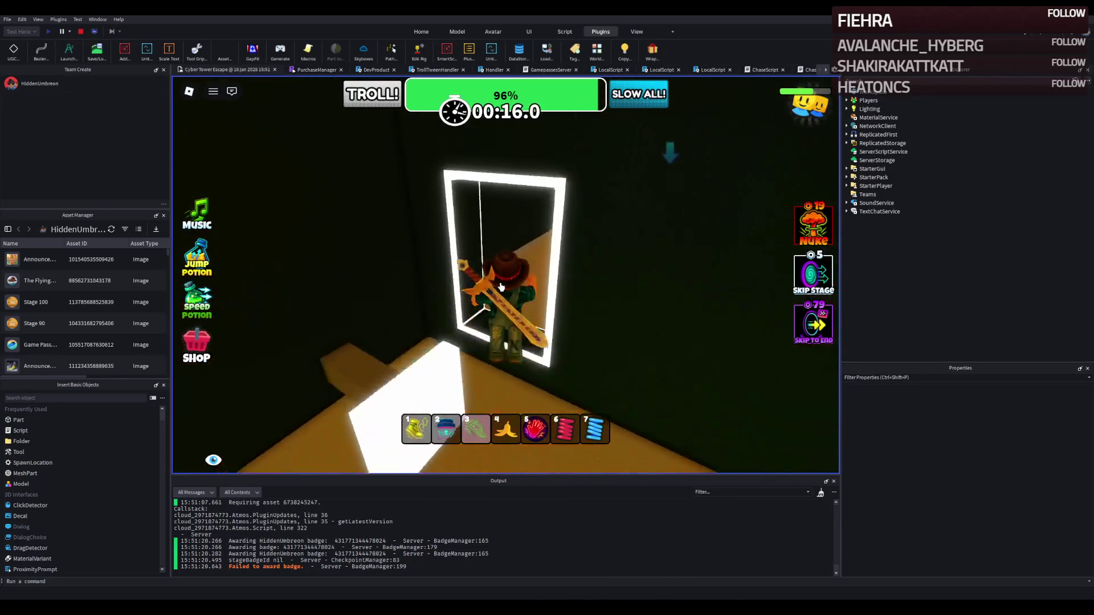
{"action": "key", "text": "w"}
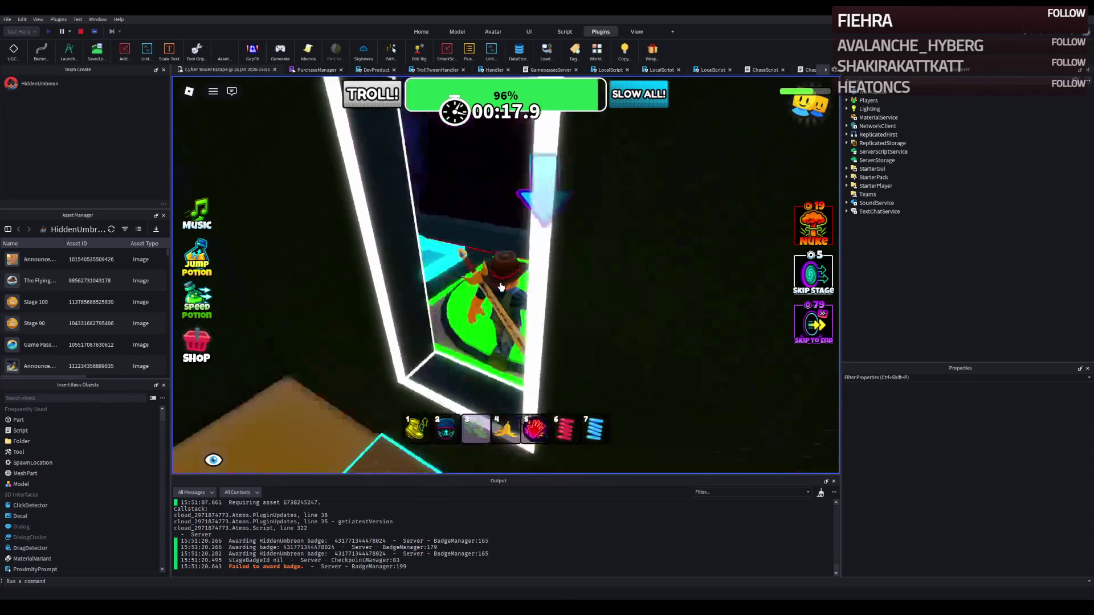
{"action": "key", "text": "w"}
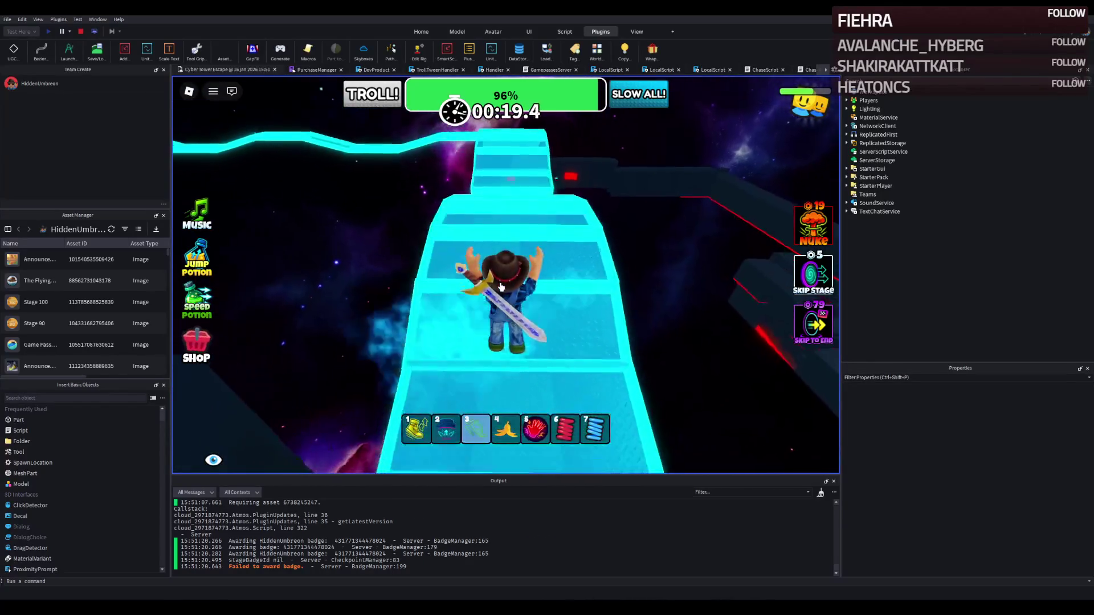
{"action": "key", "text": "w"}
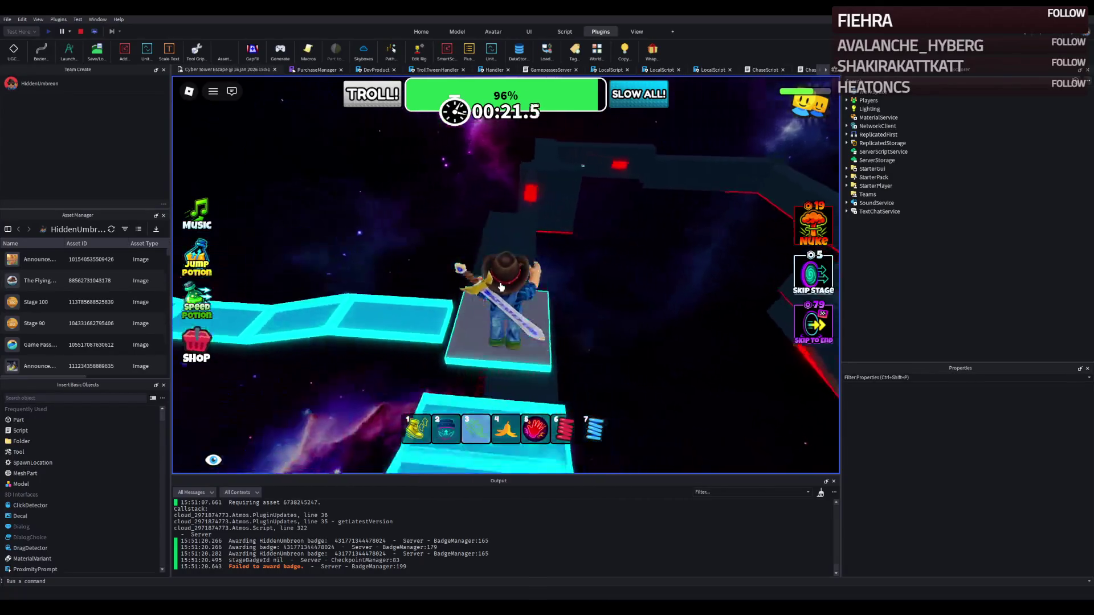
{"action": "key", "text": "w"}
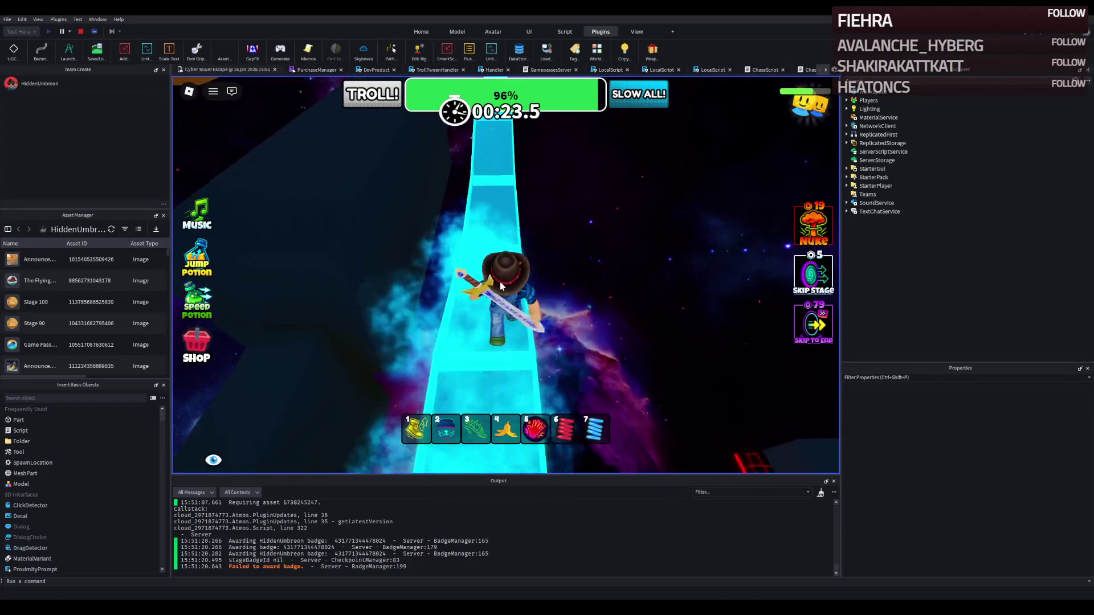
{"action": "key", "text": "w"}
{"action": "key", "text": "w"}
{"action": "key", "text": "w"}
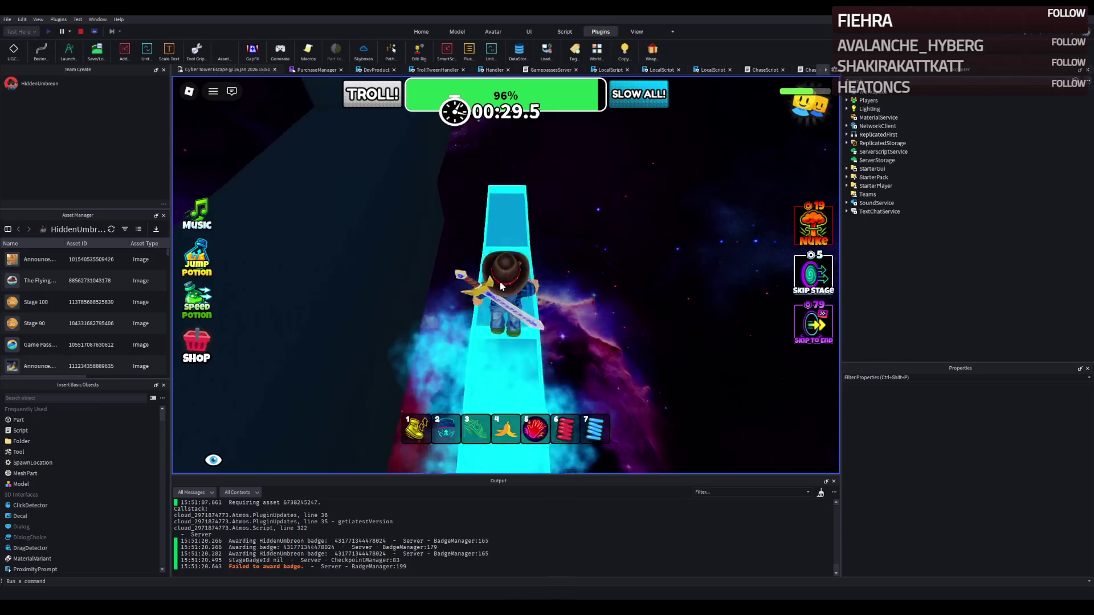
{"action": "key", "text": "w"}
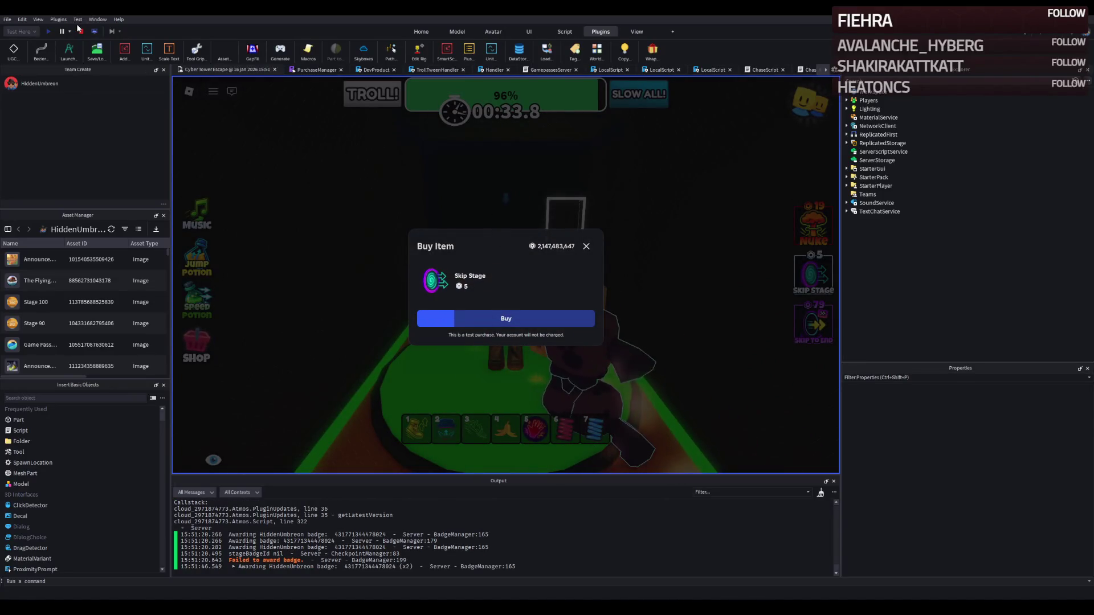
{"action": "key", "text": "shift+F5"}
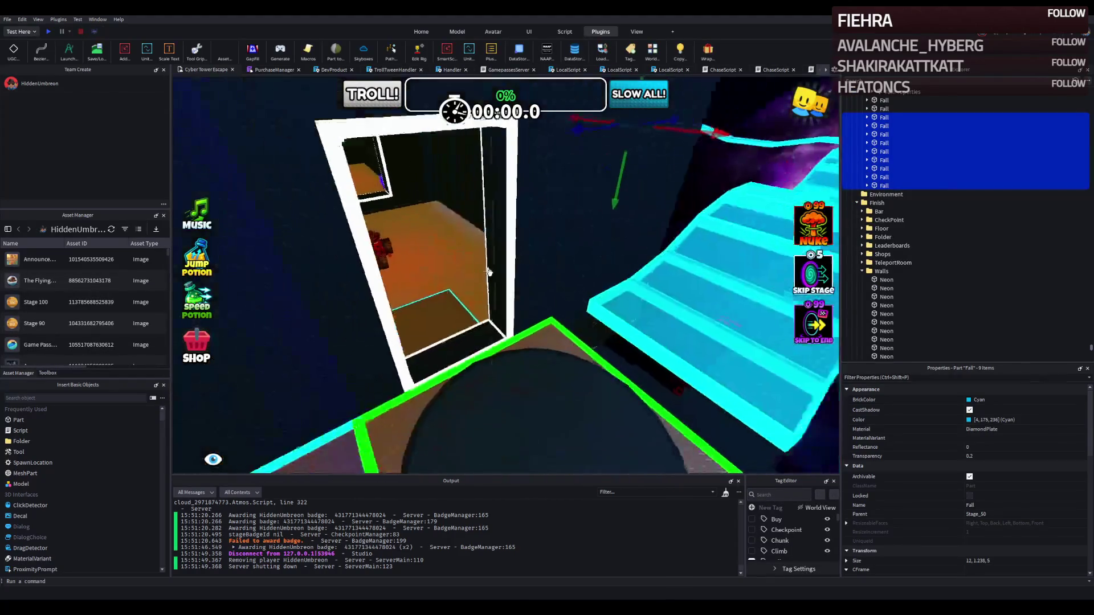
Step: Set the Stage_50 checkpoint's CheckpointProperties Number value to 50
{"action": "left_click", "coordinate": [488, 272]}
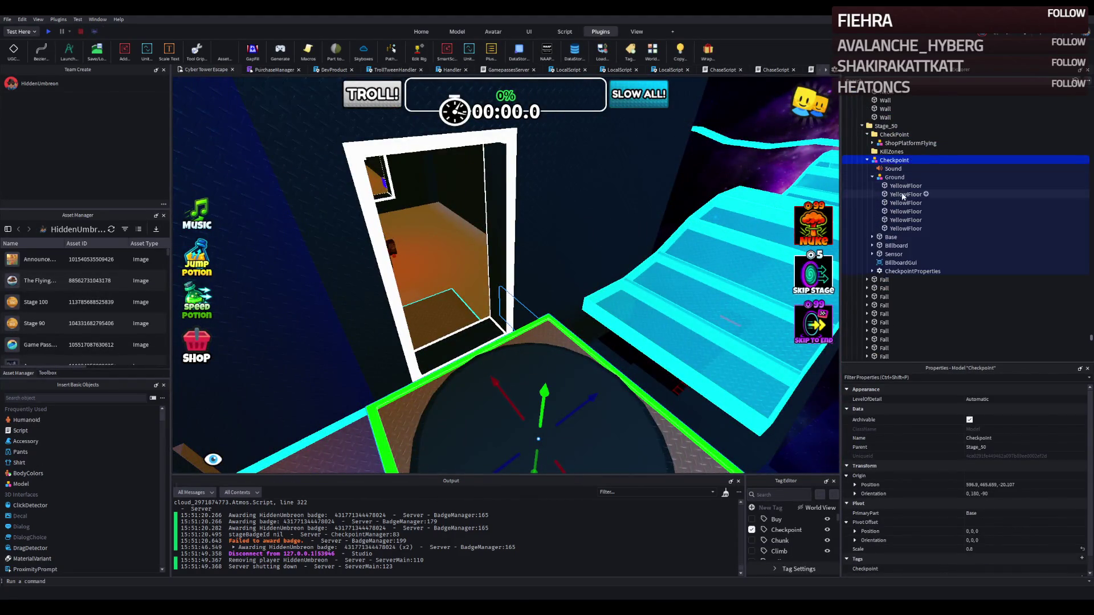
{"action": "double_click", "coordinate": [896, 271]}
{"action": "left_click", "coordinate": [901, 296]}
{"action": "left_click", "coordinate": [982, 445]}
{"action": "type", "text": "50"}
{"action": "key", "text": "Return"}
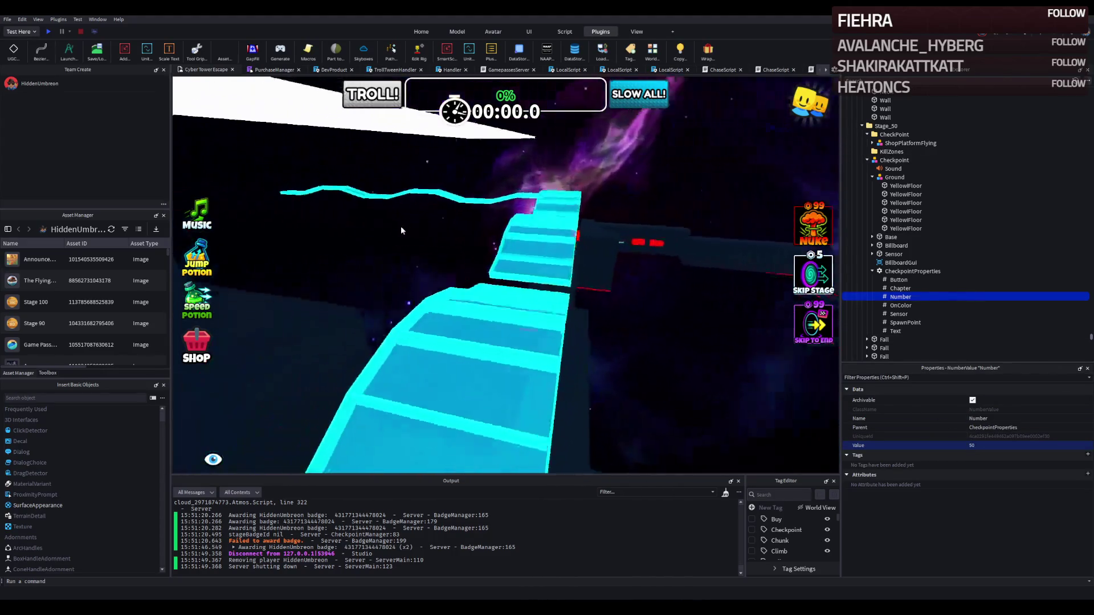
{"action": "key", "text": "w"}
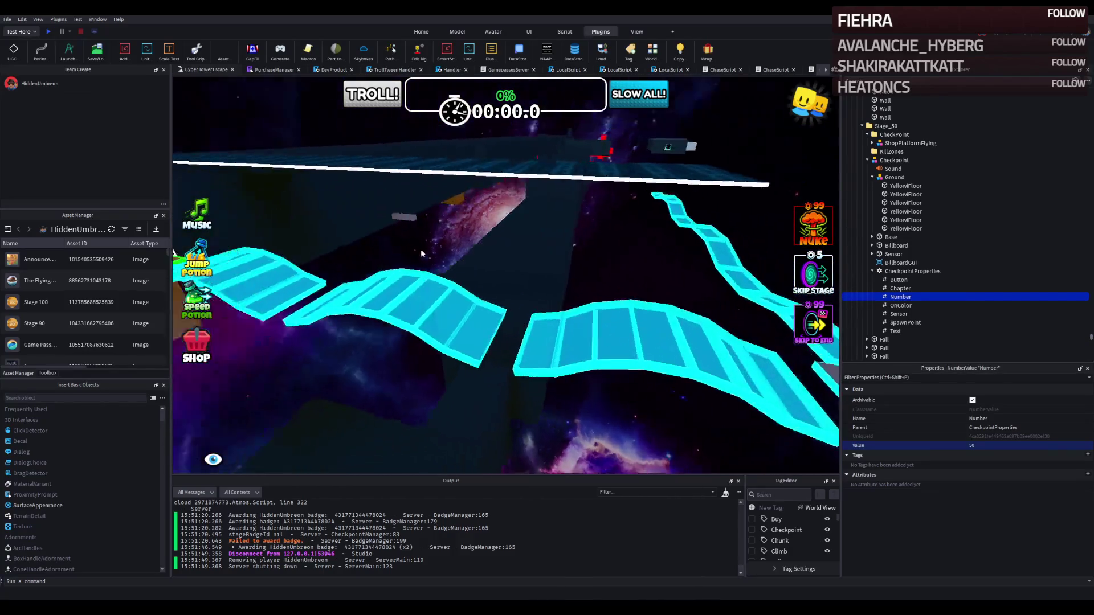
{"action": "scroll", "coordinate": [419, 249], "scroll_direction": "up", "scroll_amount": 5}
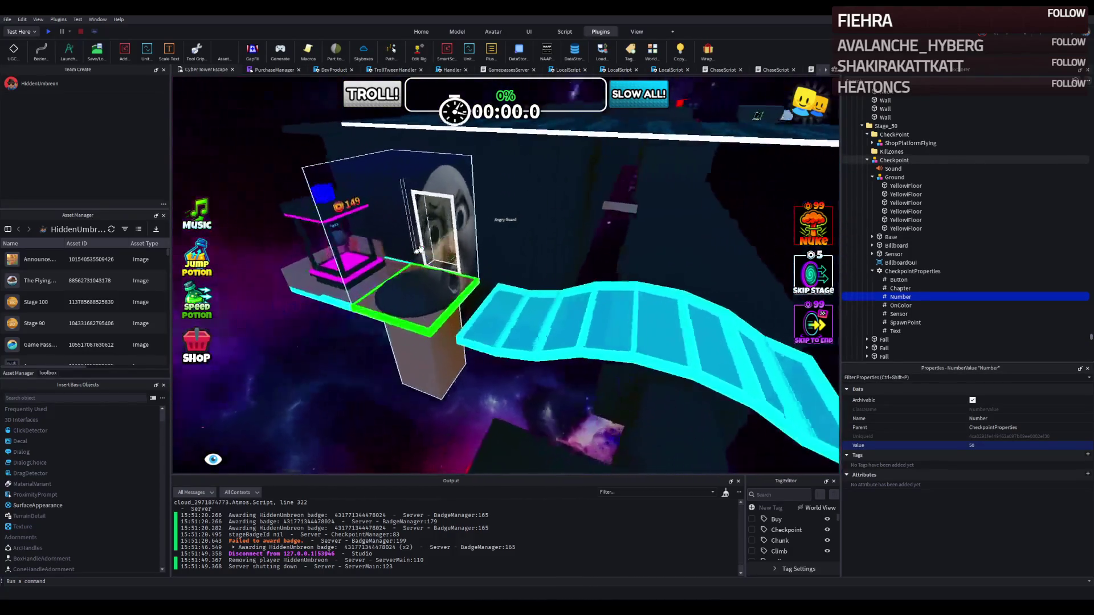
{"action": "key", "text": "d"}
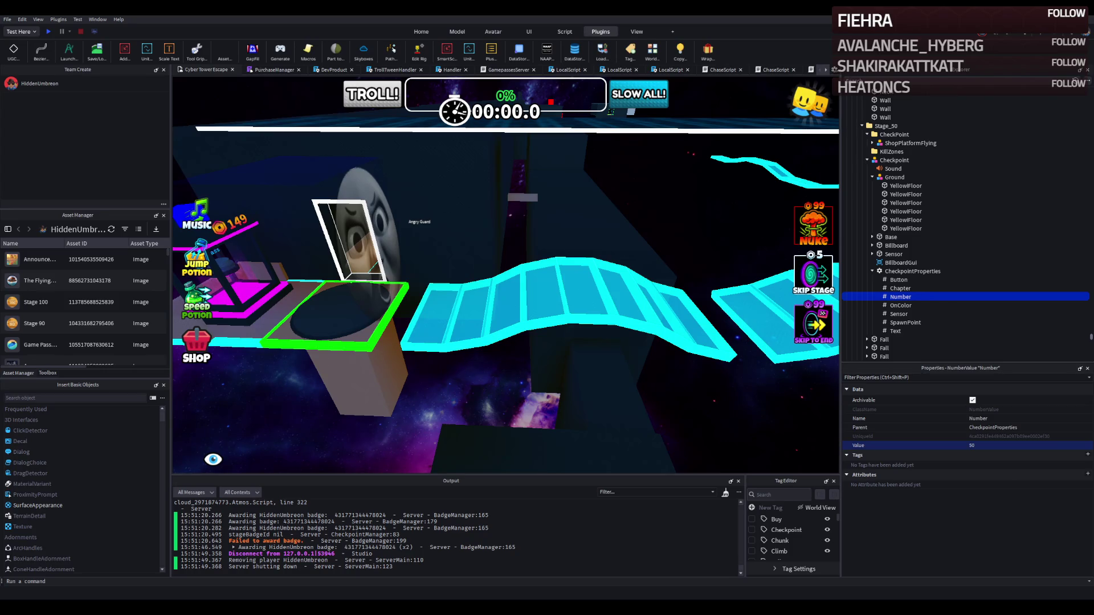
{"action": "key", "text": "a"}
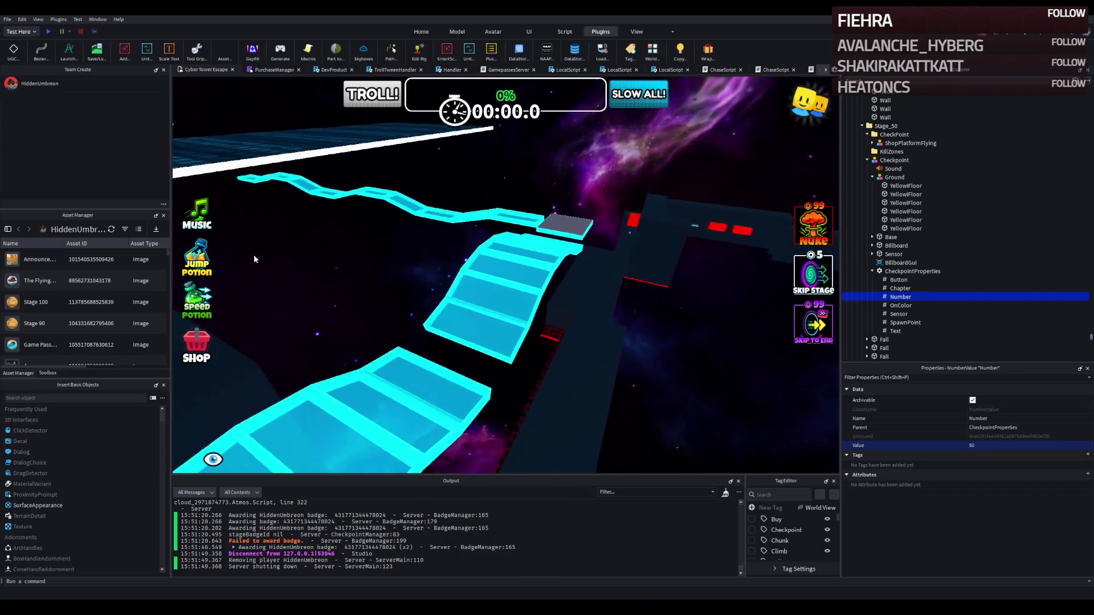
{"action": "key", "text": "w"}
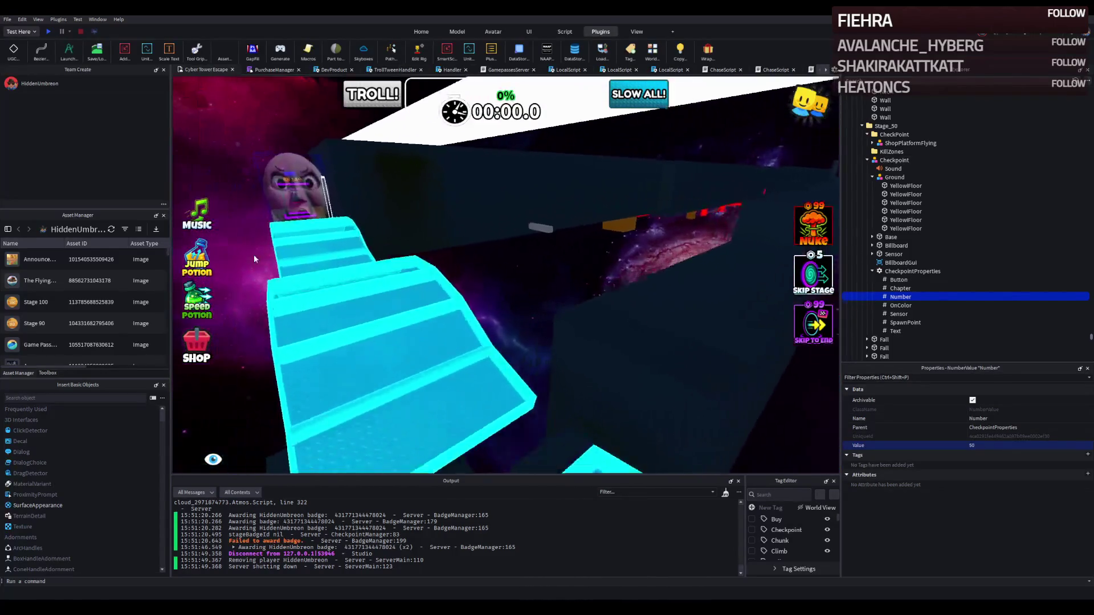
{"action": "left_click", "coordinate": [302, 202]}
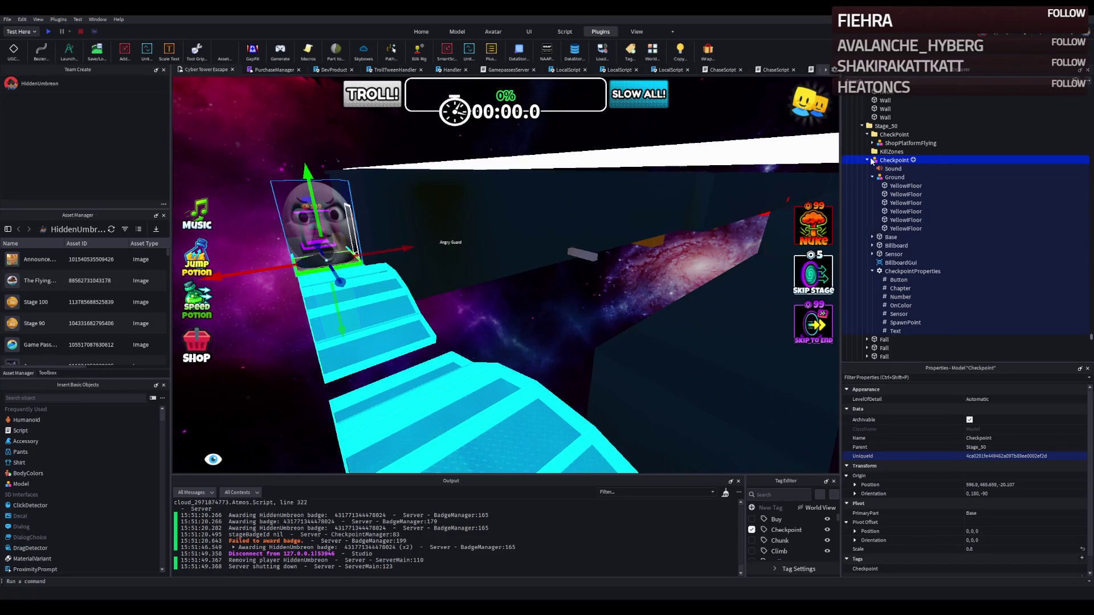
{"action": "left_click", "coordinate": [868, 160]}
{"action": "key", "text": "f"}
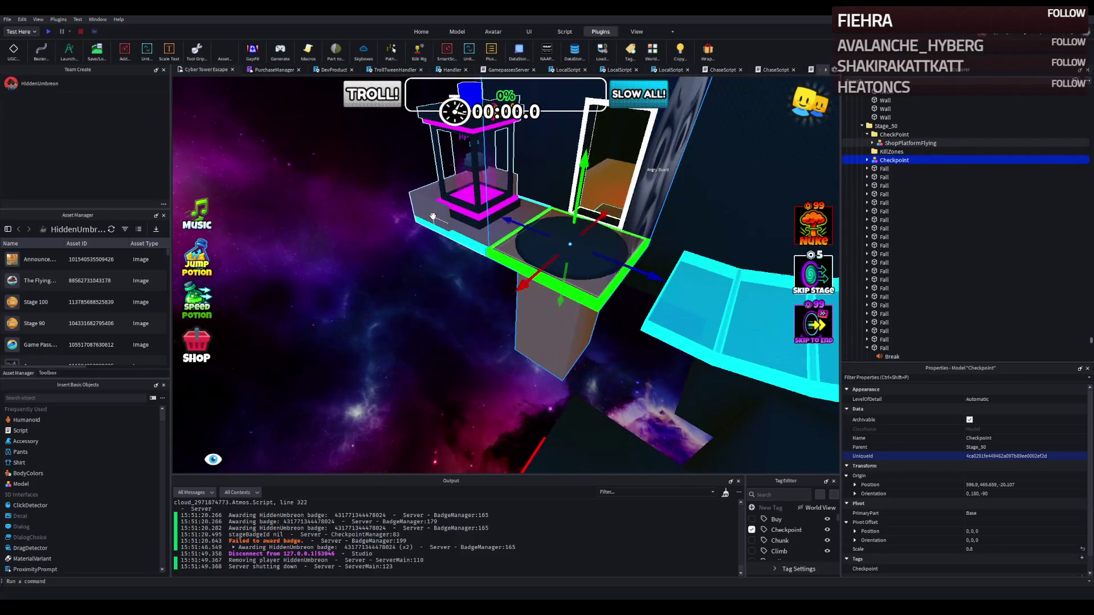
{"action": "scroll", "coordinate": [433, 216], "scroll_direction": "up", "scroll_amount": 5}
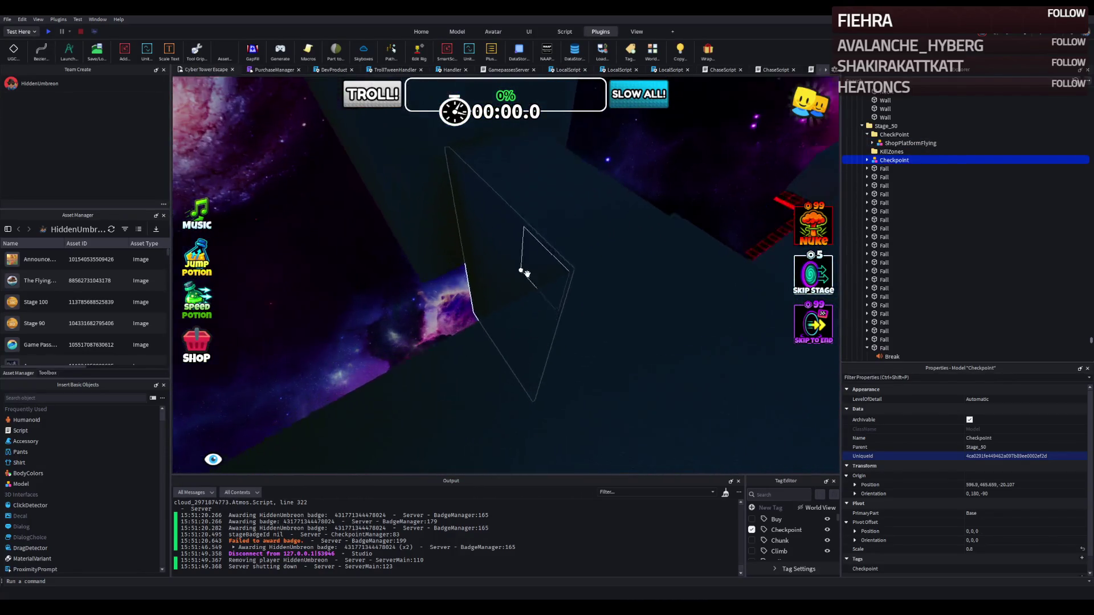
{"action": "scroll", "coordinate": [527, 273], "scroll_direction": "down", "scroll_amount": 5}
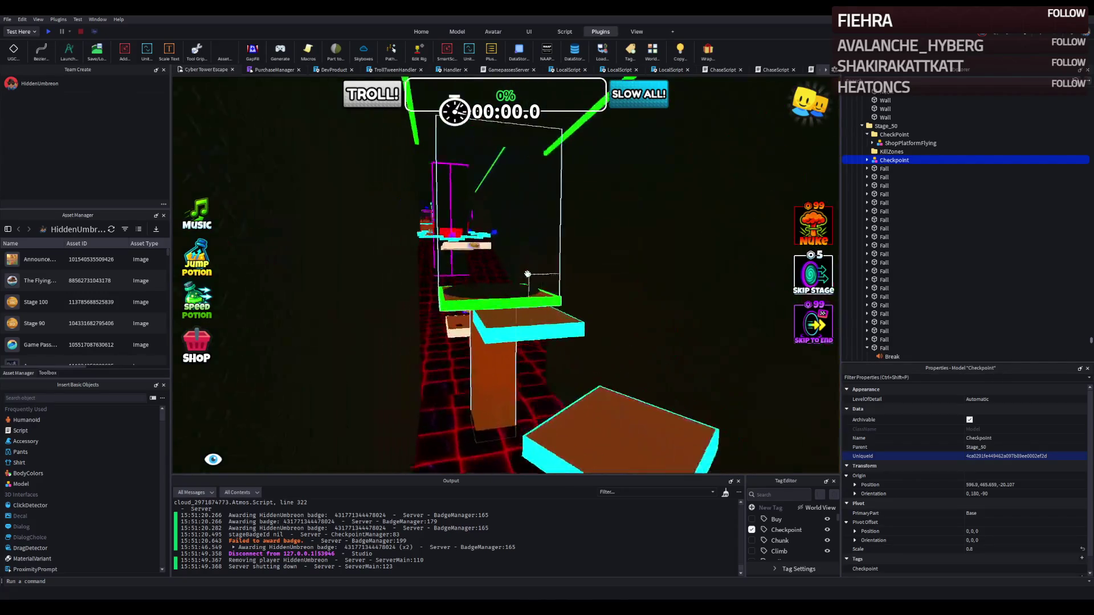
{"action": "left_click", "coordinate": [912, 78]}
Step: Duplicate ShopPlatformSpeedPotion, move the copy into Chapter_01, and raise it to the course
{"action": "type", "text": "speed"}
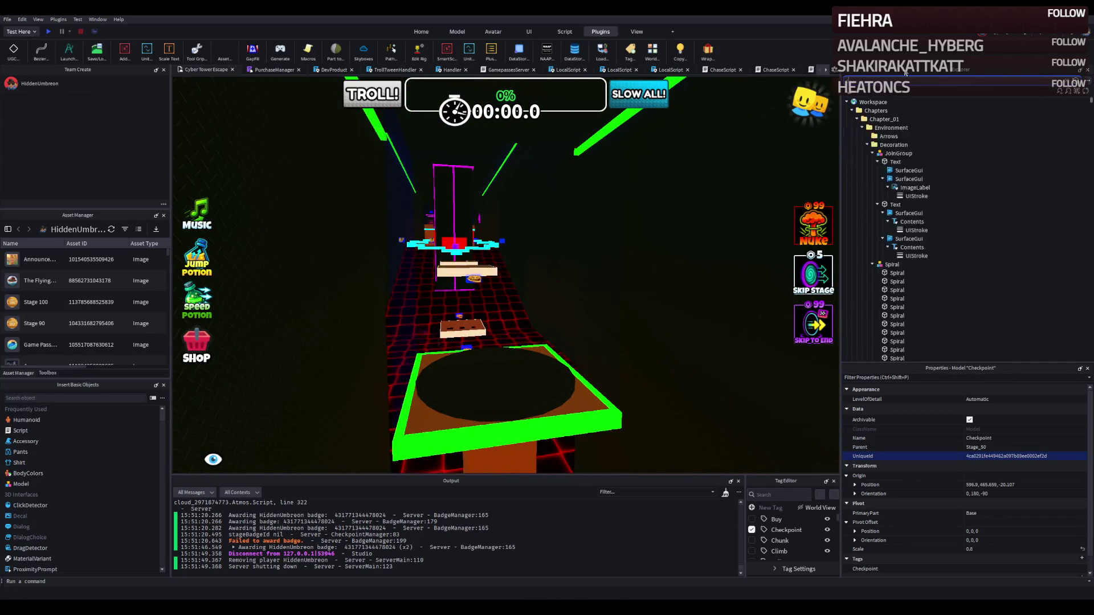
{"action": "left_click", "coordinate": [906, 136]}
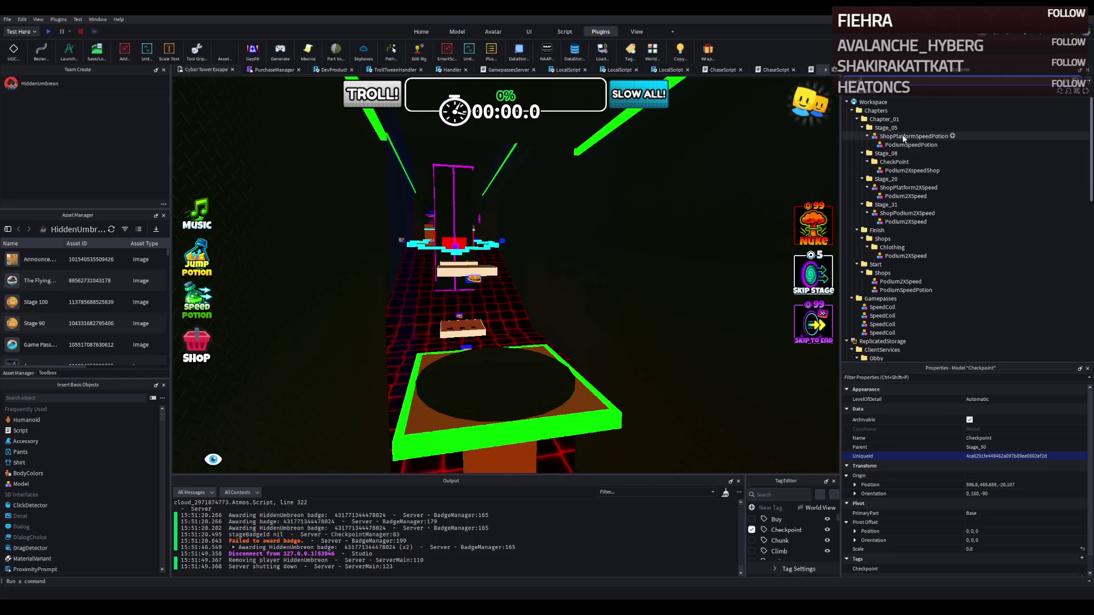
{"action": "key", "text": "ctrl+d"}
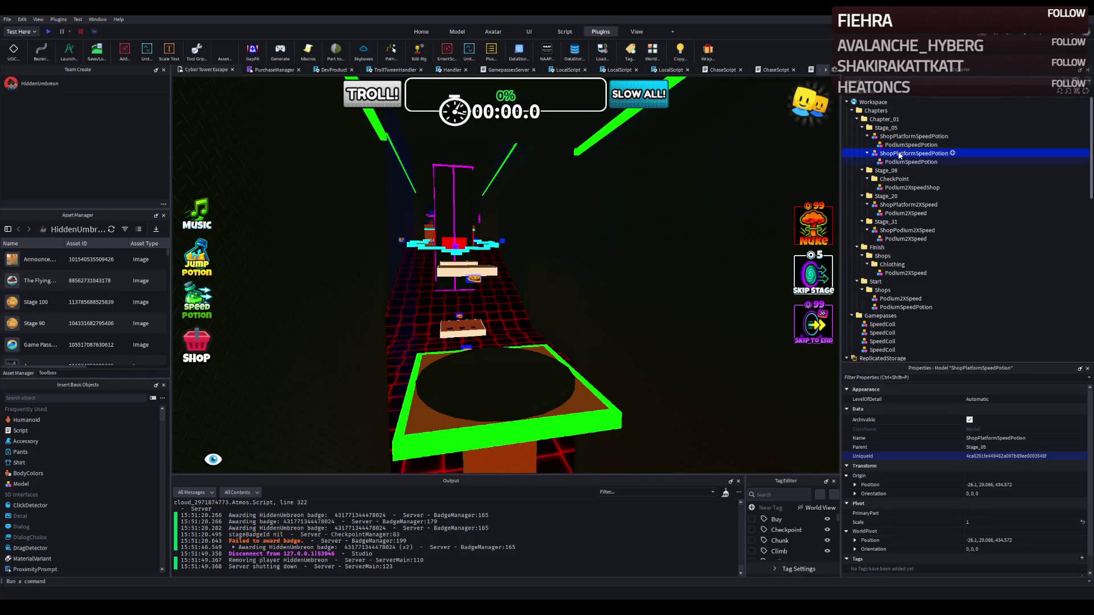
{"action": "left_click_drag", "start_coordinate": [879, 121], "coordinate": [879, 121]}
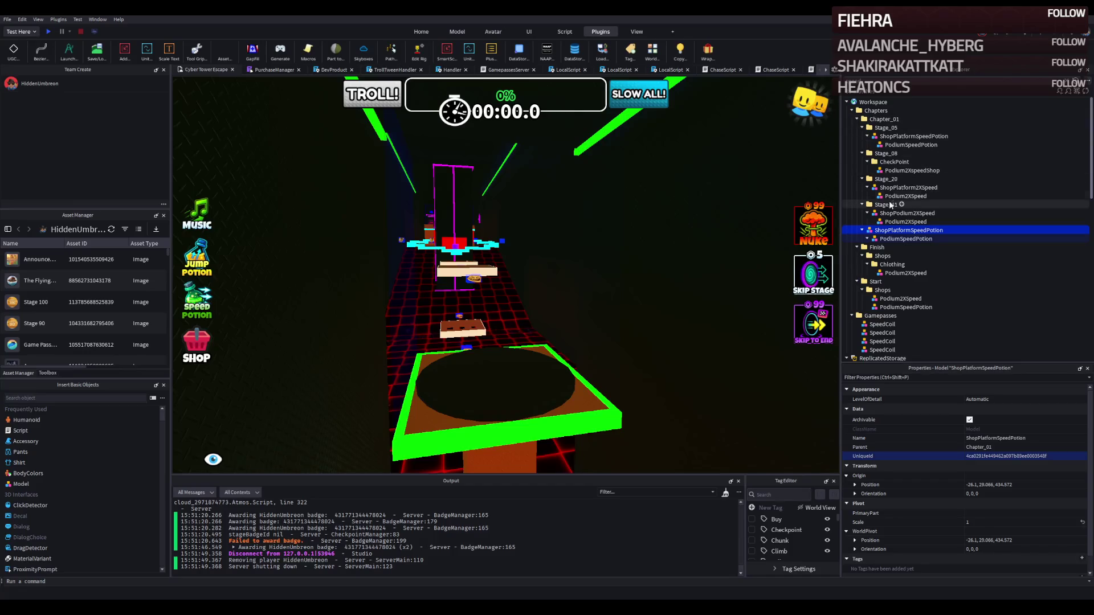
{"action": "key", "text": "f"}
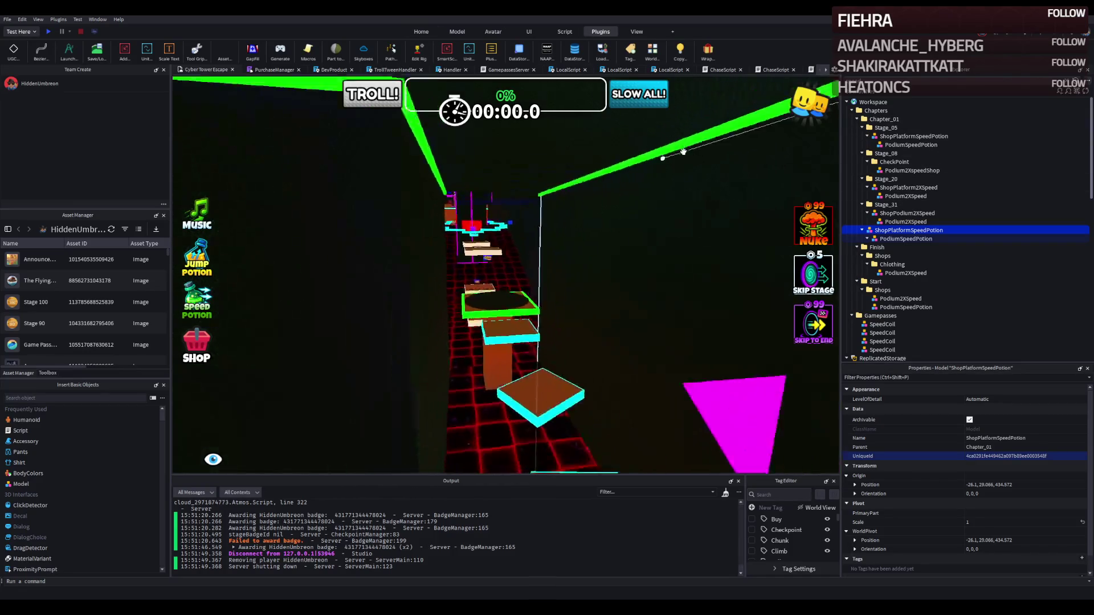
{"action": "mouse_move", "coordinate": [593, 188]}
{"action": "left_mouse_down"}
{"action": "mouse_move", "coordinate": [606, 154]}
{"action": "mouse_move", "coordinate": [595, 170]}
{"action": "left_mouse_up"}
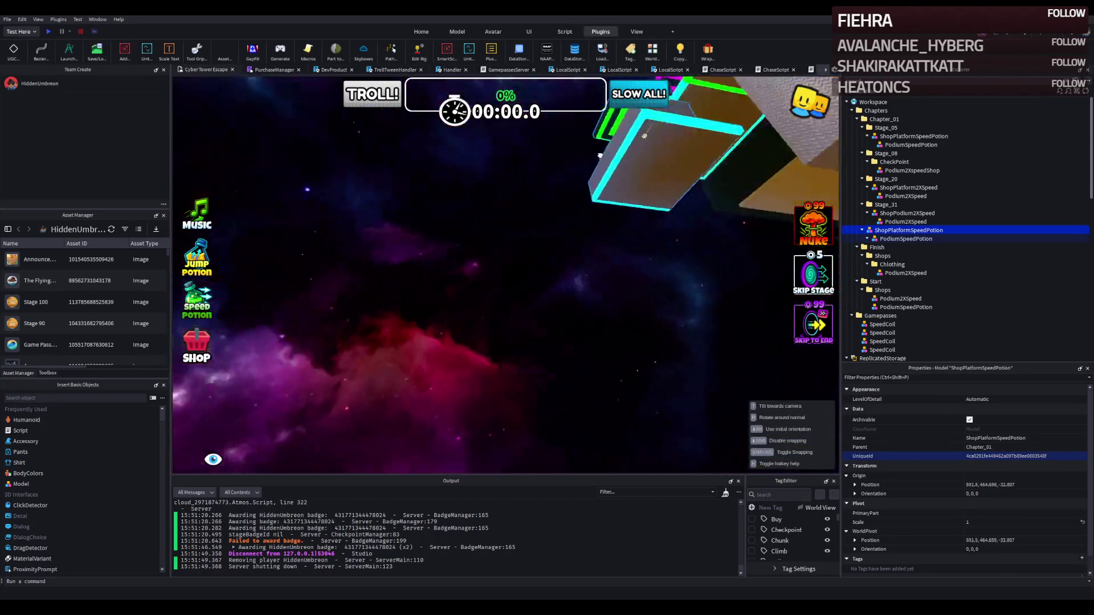
{"action": "key", "text": "f"}
Step: Place the copied speed potion platform beside the checkpoint
{"action": "scroll", "coordinate": [587, 218], "scroll_direction": "down", "scroll_amount": 5}
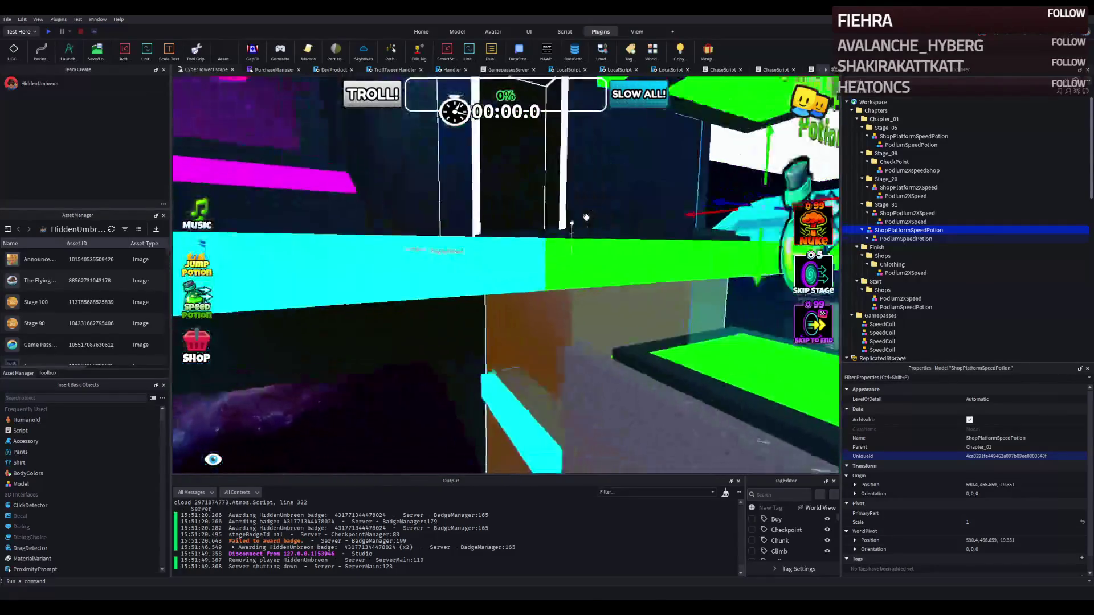
{"action": "left_click_drag", "start_coordinate": [346, 367], "coordinate": [447, 305]}
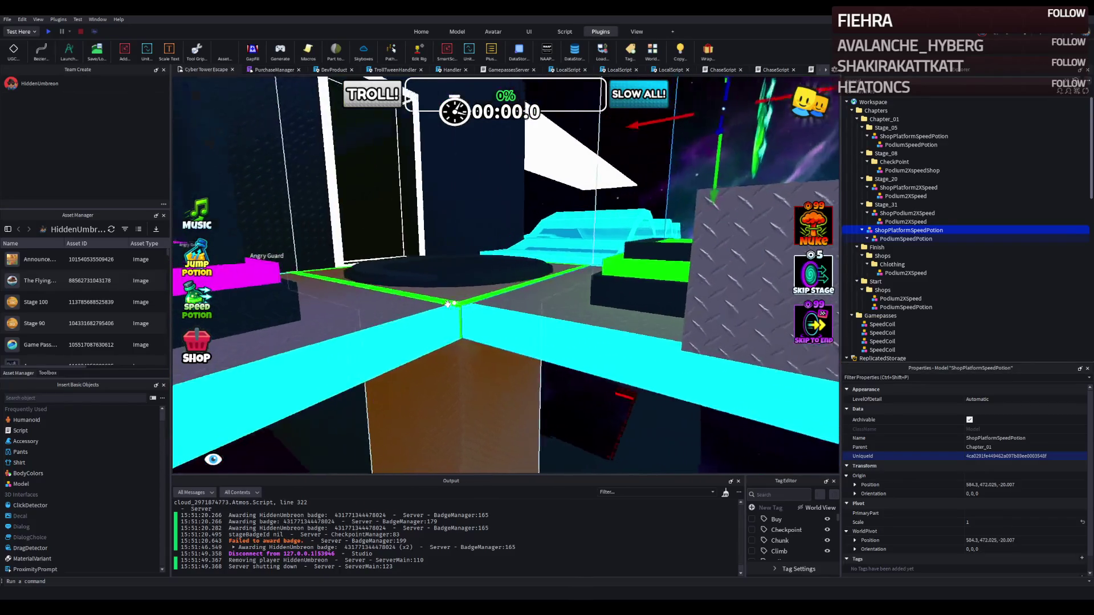
{"action": "key", "text": "a"}
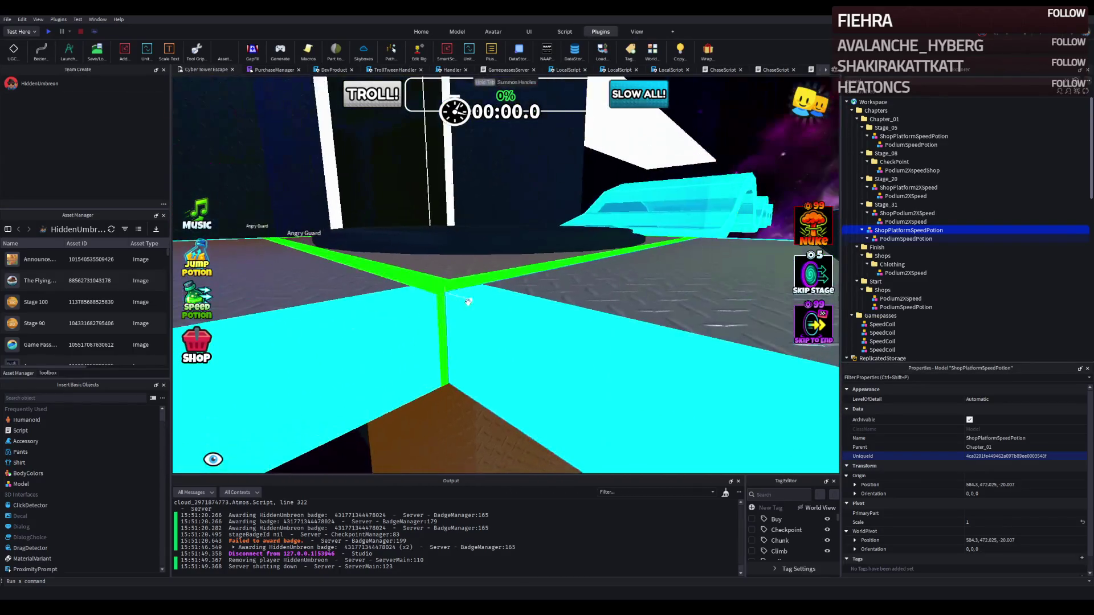
{"action": "key", "text": "s"}
{"action": "key", "text": "s"}
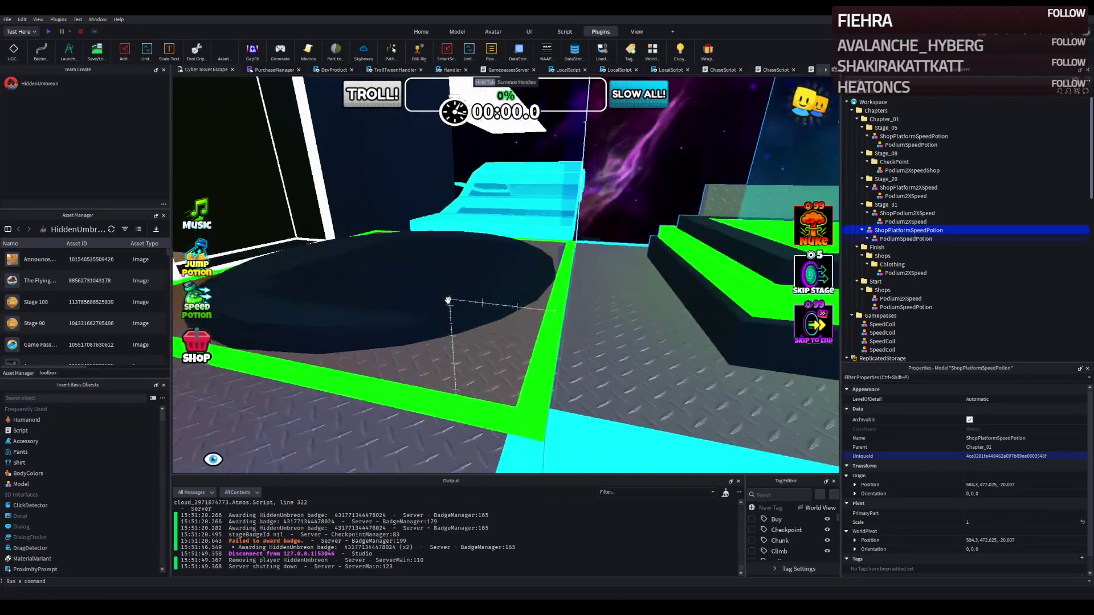
{"action": "left_click", "coordinate": [447, 302], "text": "ctrl"}
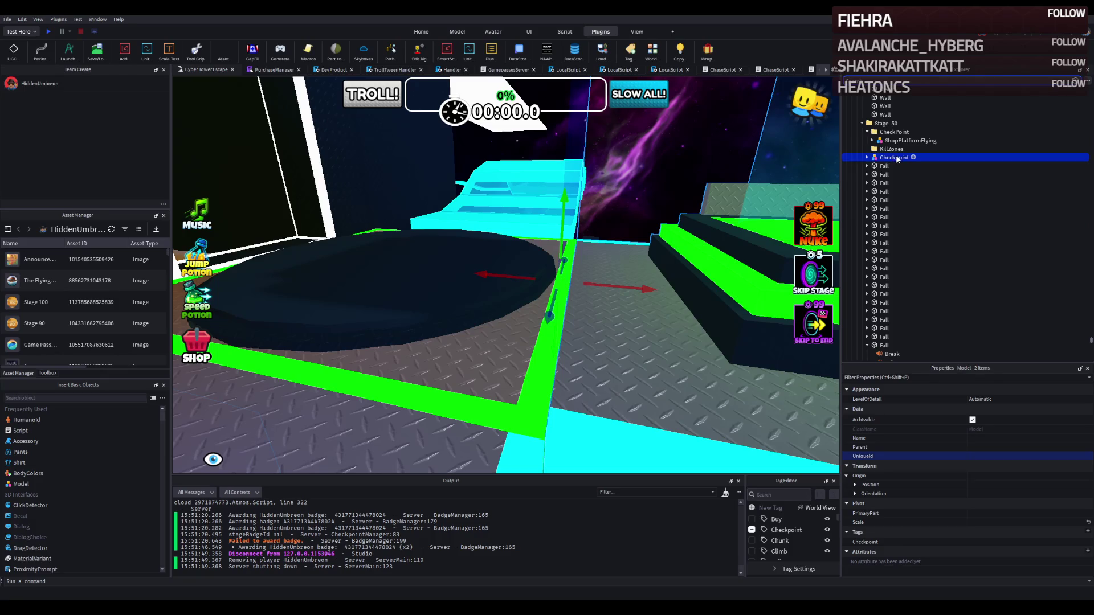
{"action": "left_click", "coordinate": [911, 158]}
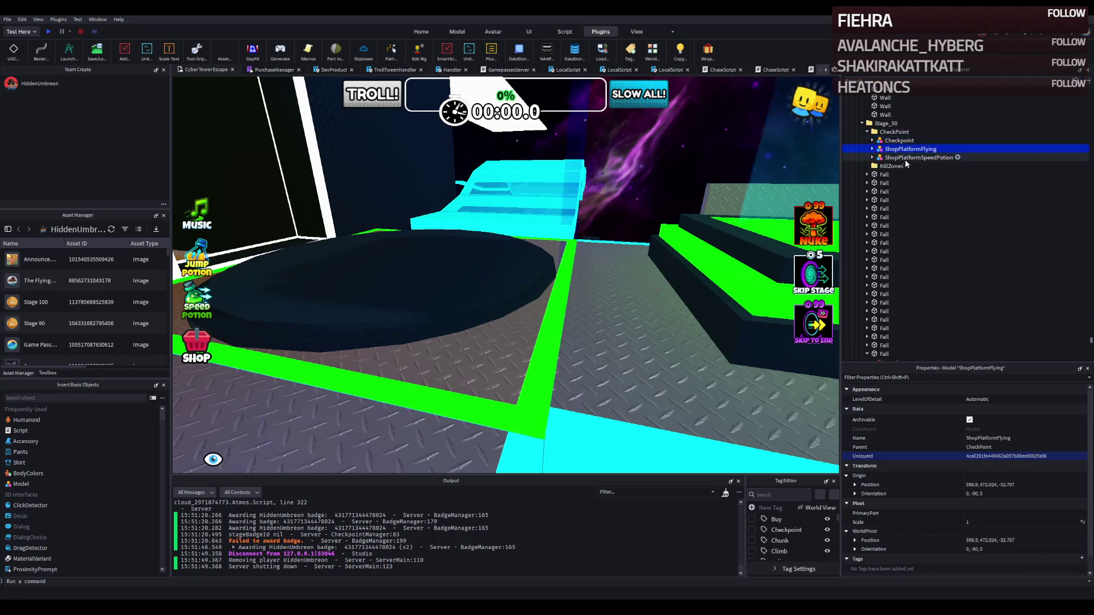
{"action": "key", "text": "f"}
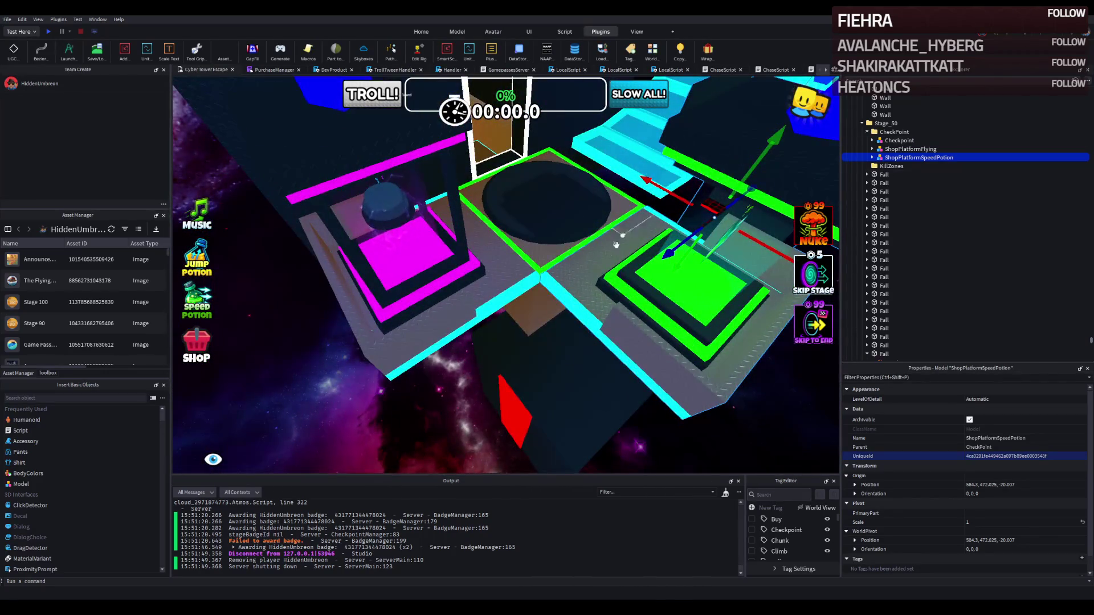
Step: Delete the flying shop's cyan Wrap part and shrink its Floor from 25.8 to 24.6
{"action": "left_click", "coordinate": [502, 283]}
{"action": "key", "text": "f"}
{"action": "left_click", "coordinate": [464, 274]}
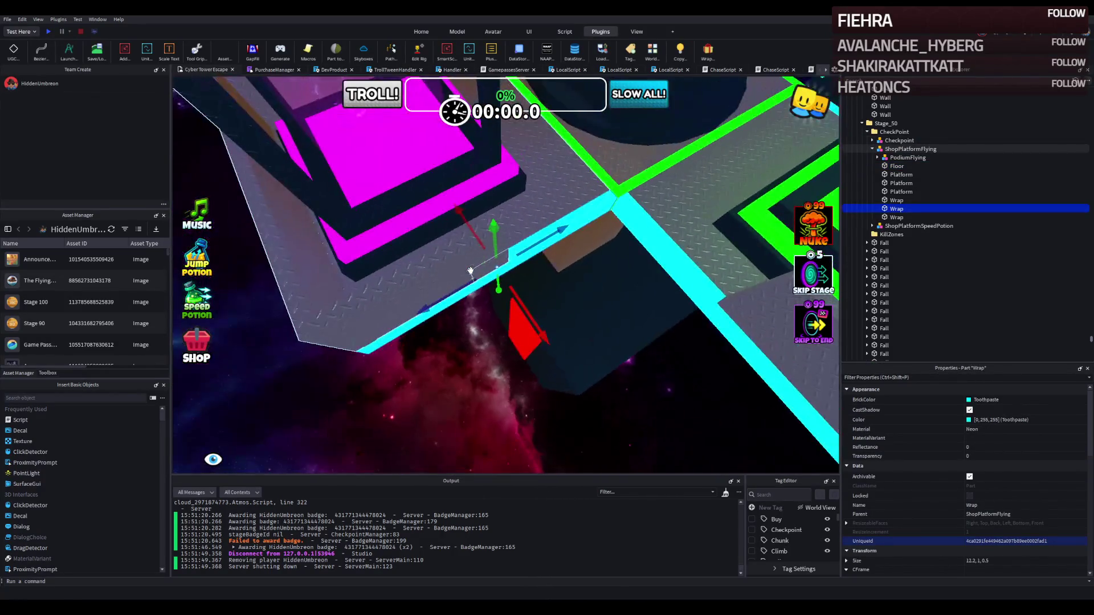
{"action": "key", "text": "Delete"}
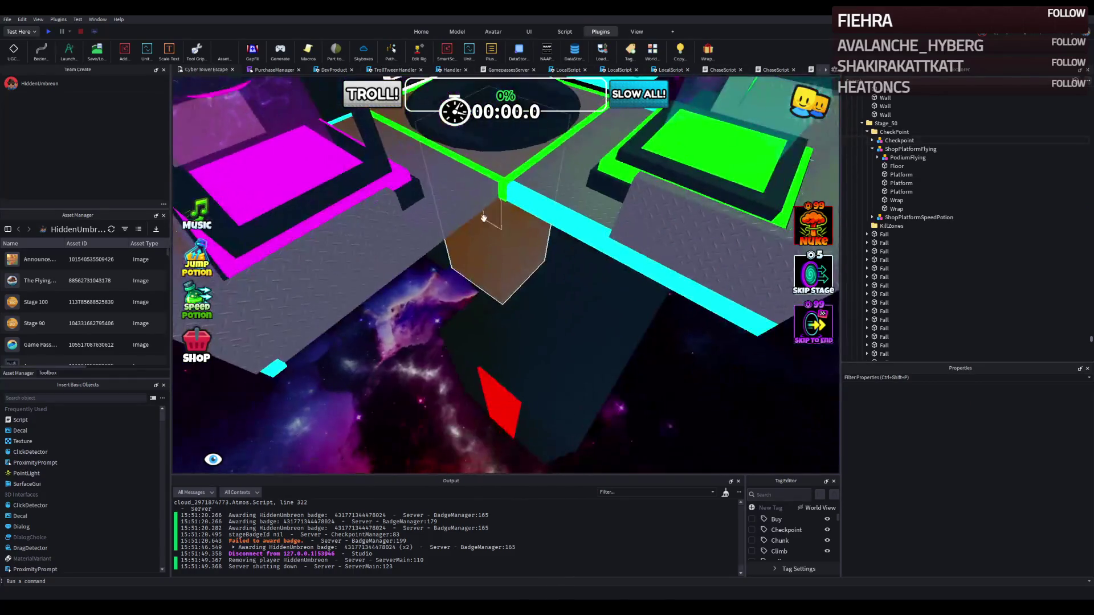
{"action": "left_click", "coordinate": [471, 204]}
{"action": "key", "text": "ctrl+3"}
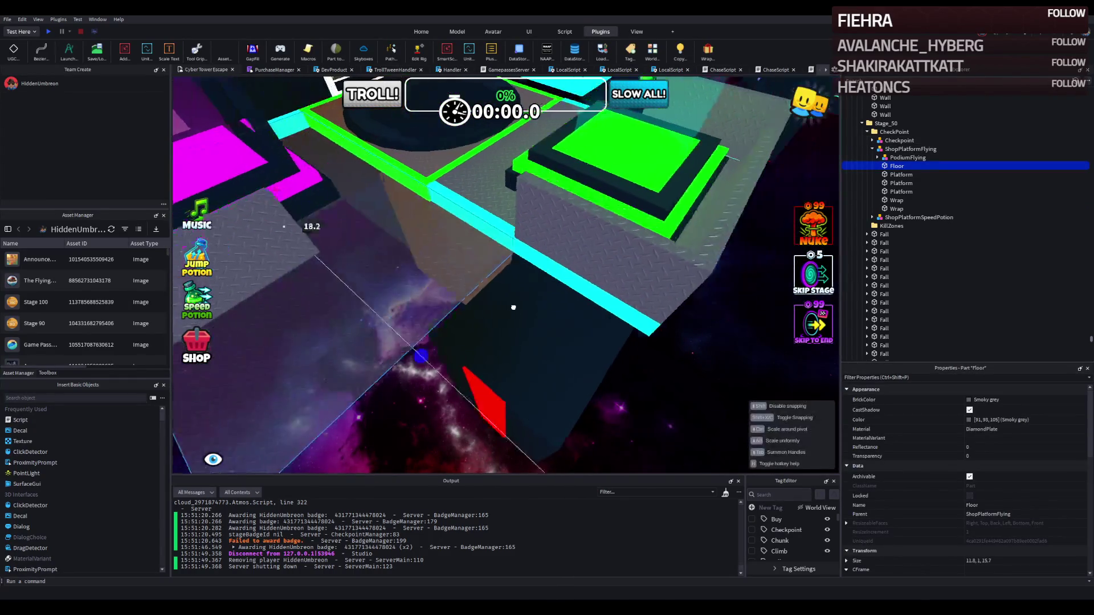
{"action": "scroll", "coordinate": [542, 322], "scroll_direction": "up", "scroll_amount": 3}
{"action": "left_click_drag", "start_coordinate": [542, 321], "coordinate": [502, 300]}
{"action": "left_click", "coordinate": [575, 206]}
Step: Frame and orbit around the 5 Min Speed Potion podium to inspect it closely
{"action": "left_click", "coordinate": [528, 200]}
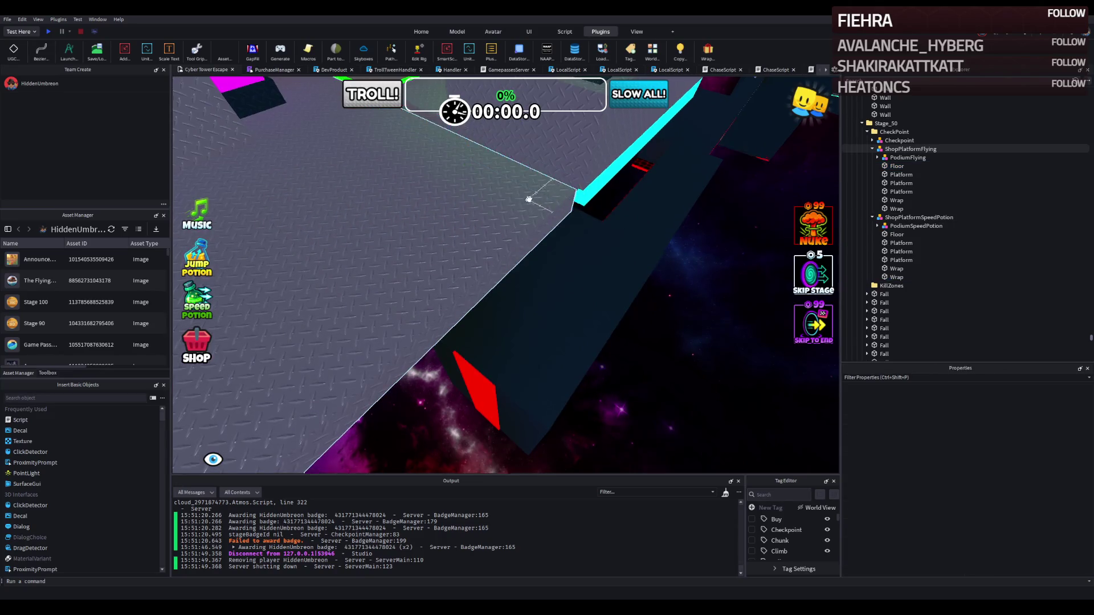
{"action": "left_click", "coordinate": [483, 259]}
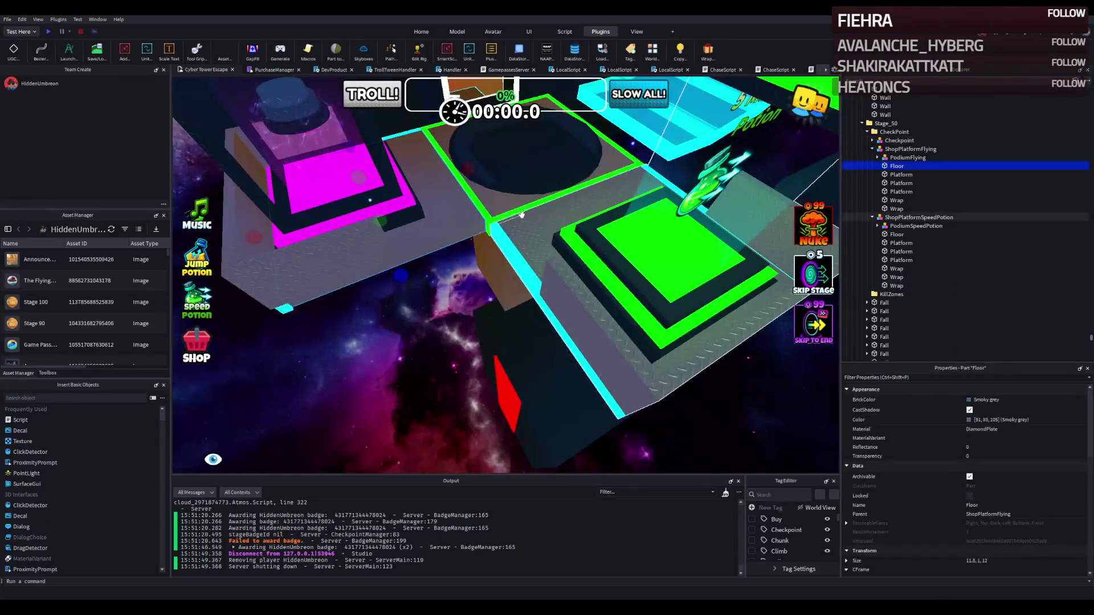
{"action": "left_click", "coordinate": [369, 370]}
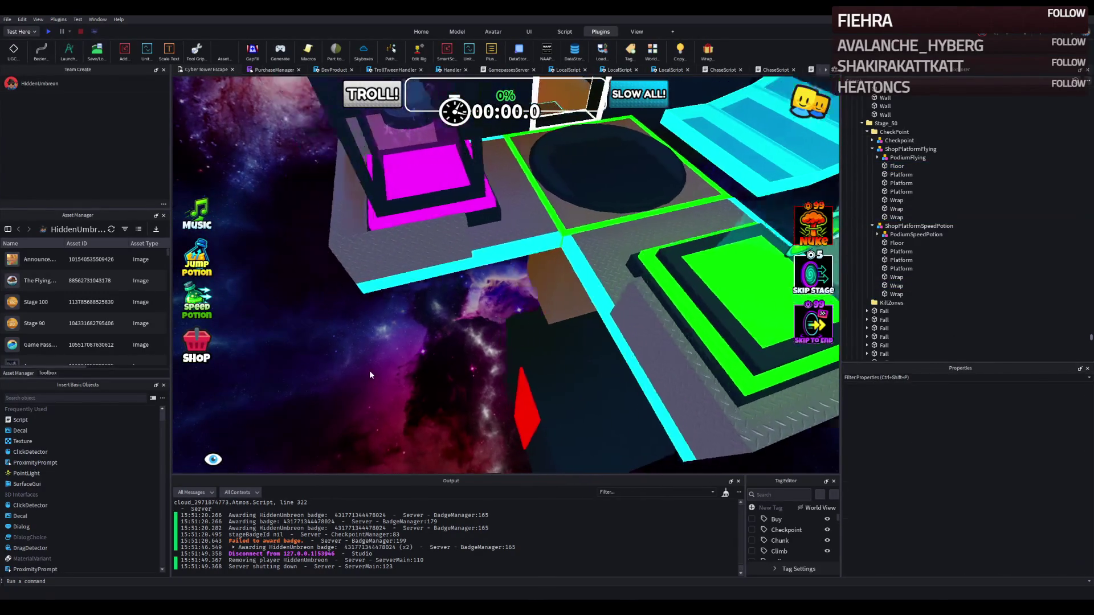
{"action": "key", "text": "w"}
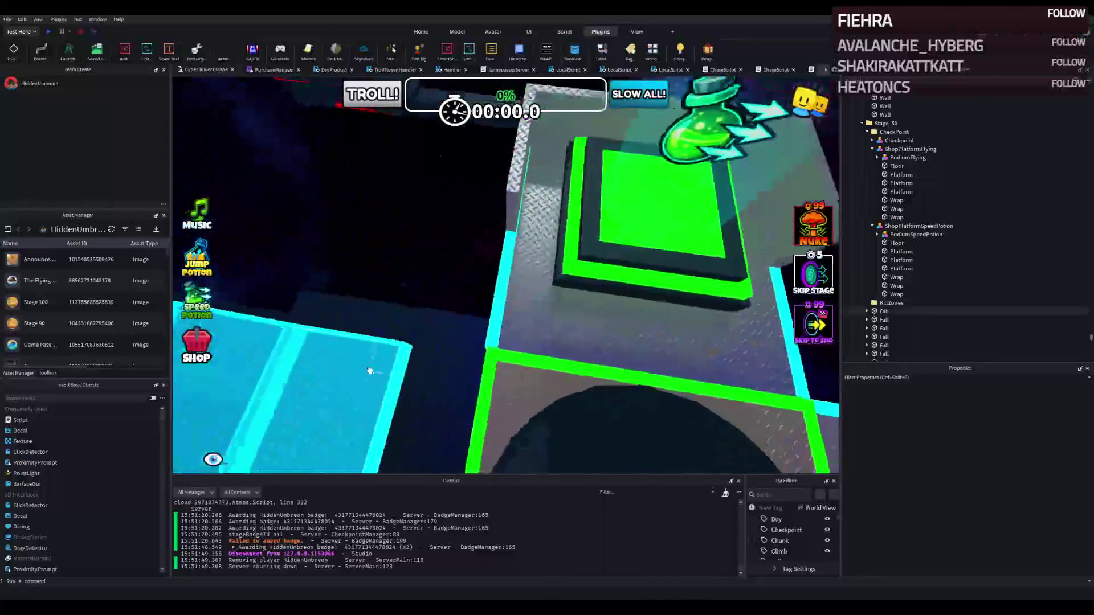
{"action": "left_click", "coordinate": [426, 273]}
{"action": "key", "text": "w"}
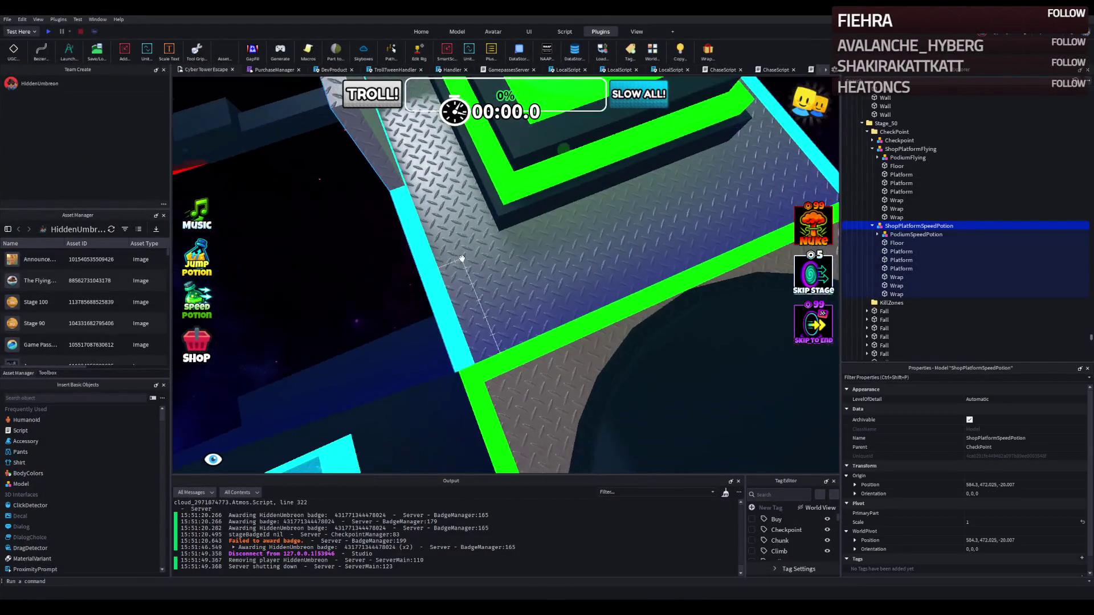
{"action": "key", "text": "f"}
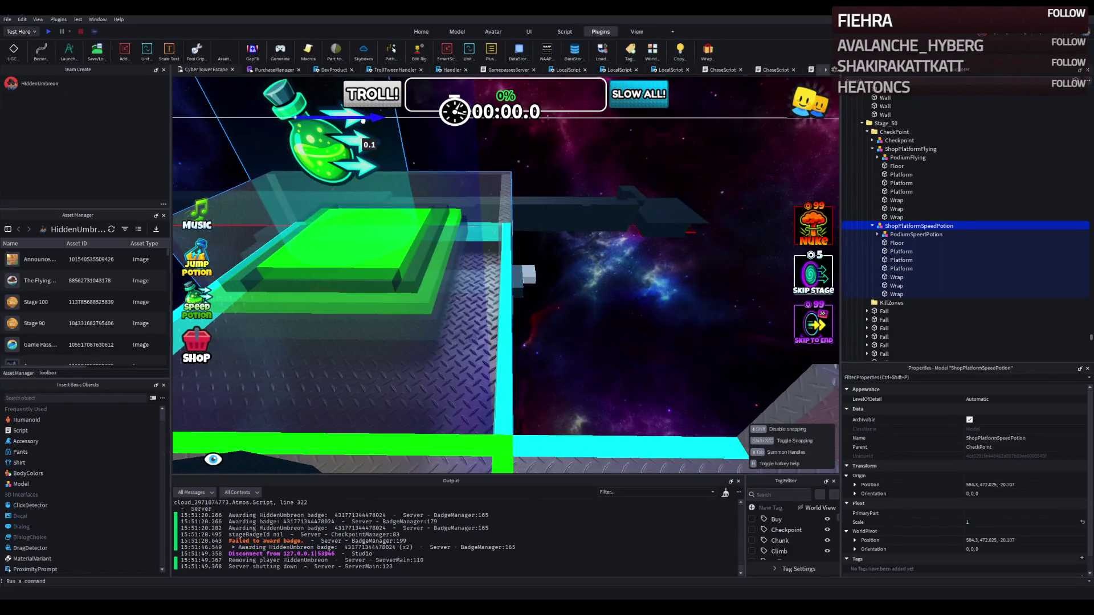
{"action": "key", "text": "f"}
{"action": "left_click_drag", "start_coordinate": [482, 253], "coordinate": [485, 247]}
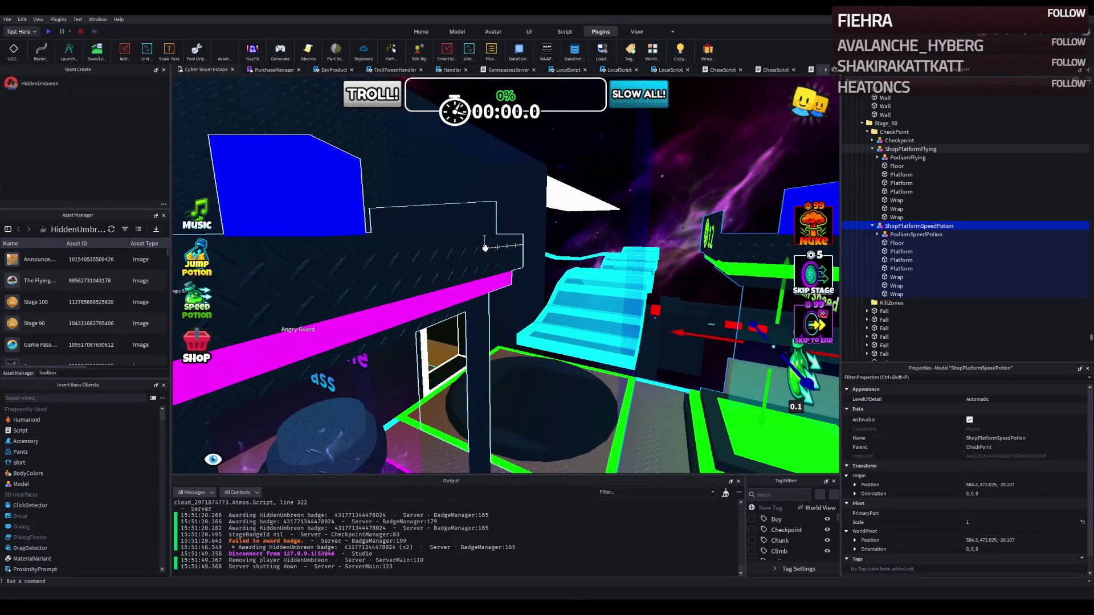
{"action": "key", "text": "f"}
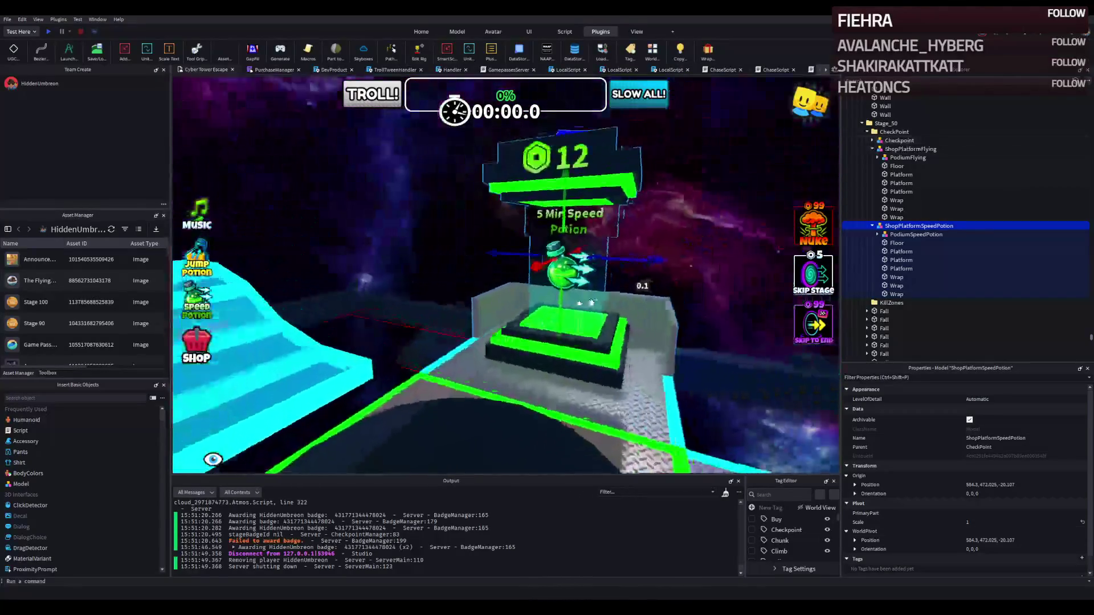
{"action": "key", "text": "w"}
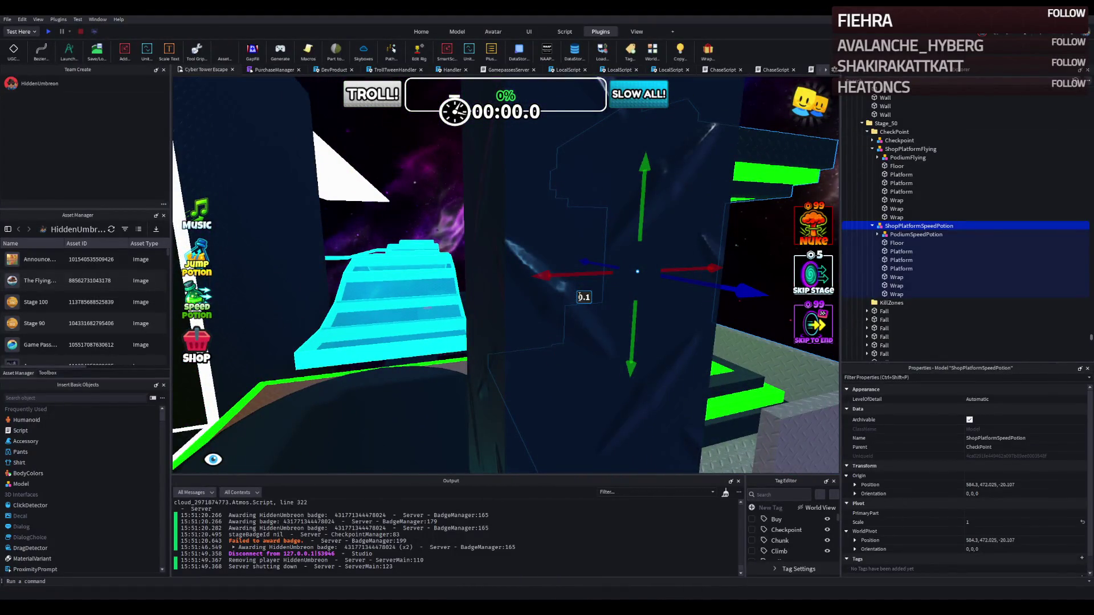
{"action": "key", "text": "s"}
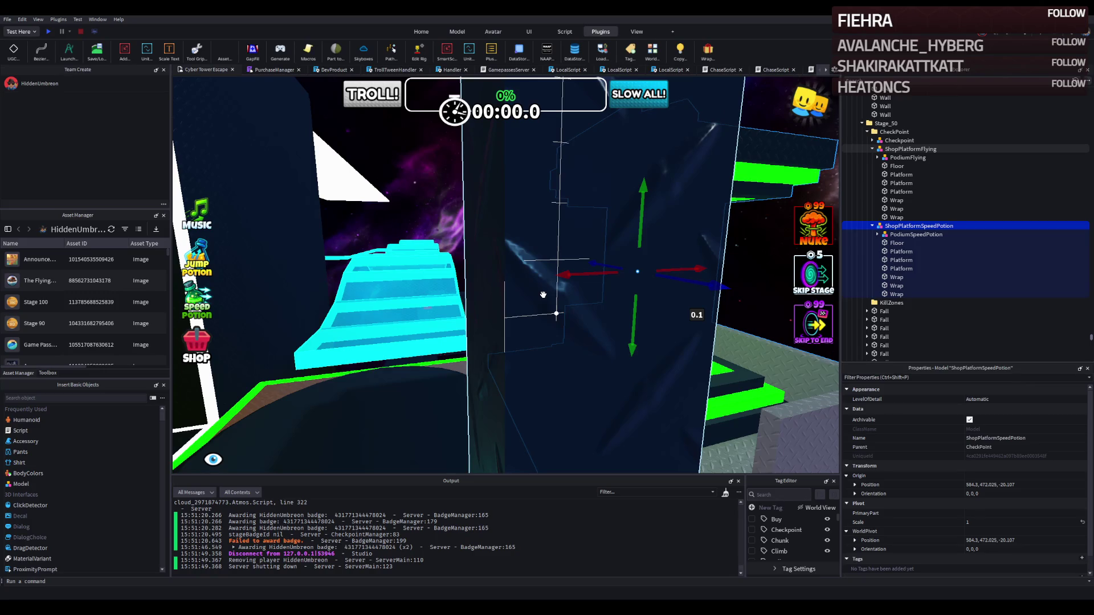
Step: Fly the view from the potion podium down the neon corridor
{"action": "key", "text": "f"}
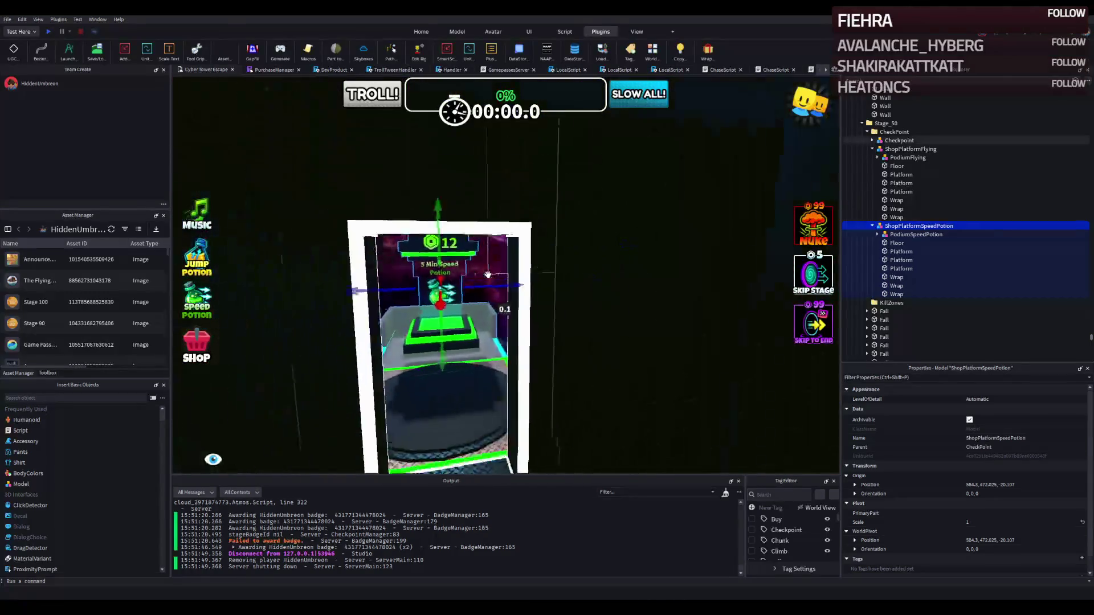
{"action": "scroll", "coordinate": [488, 275], "scroll_direction": "down", "scroll_amount": 3}
{"action": "key", "text": "a"}
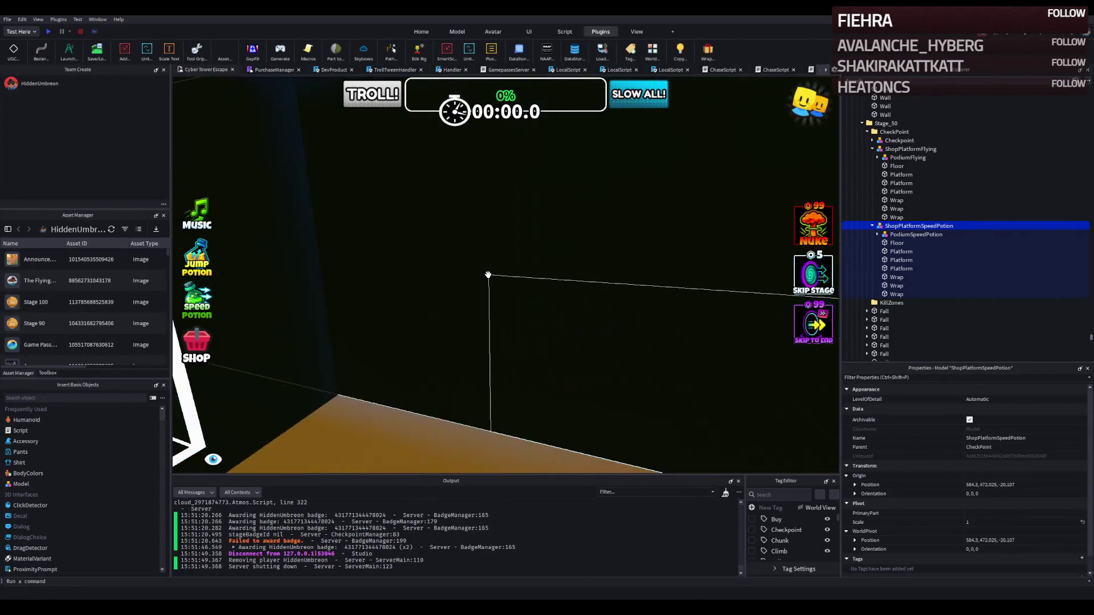
{"action": "key", "text": "d"}
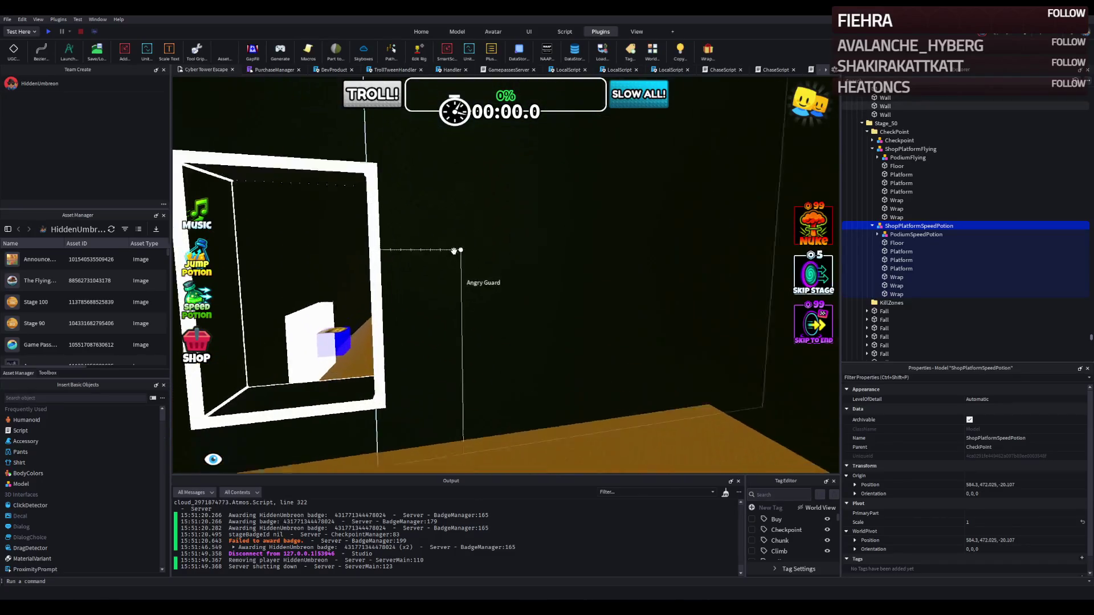
{"action": "key", "text": "w"}
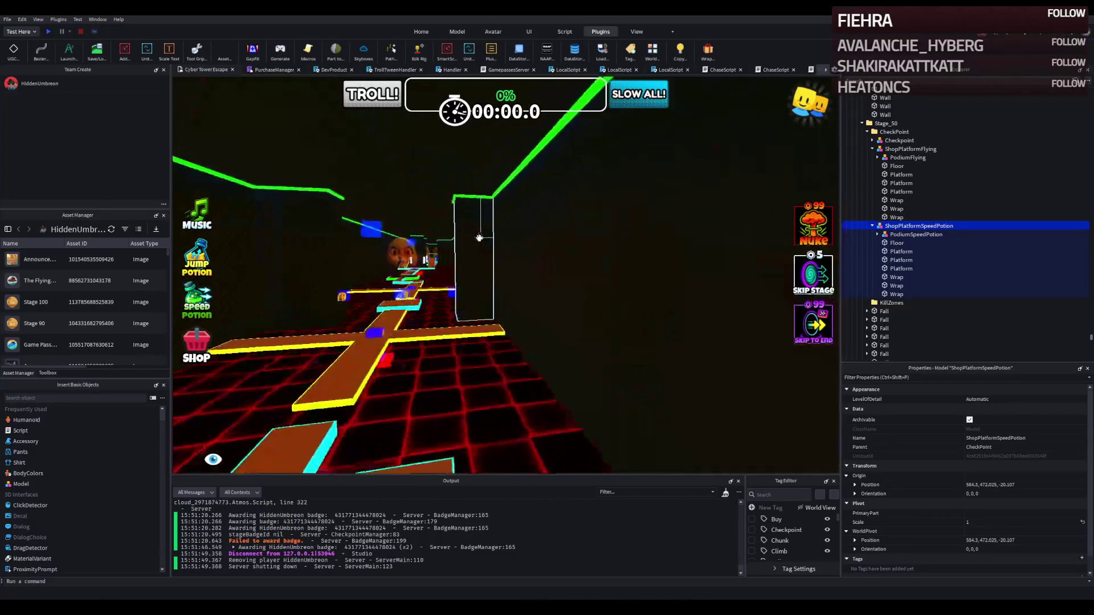
{"action": "key", "text": "w"}
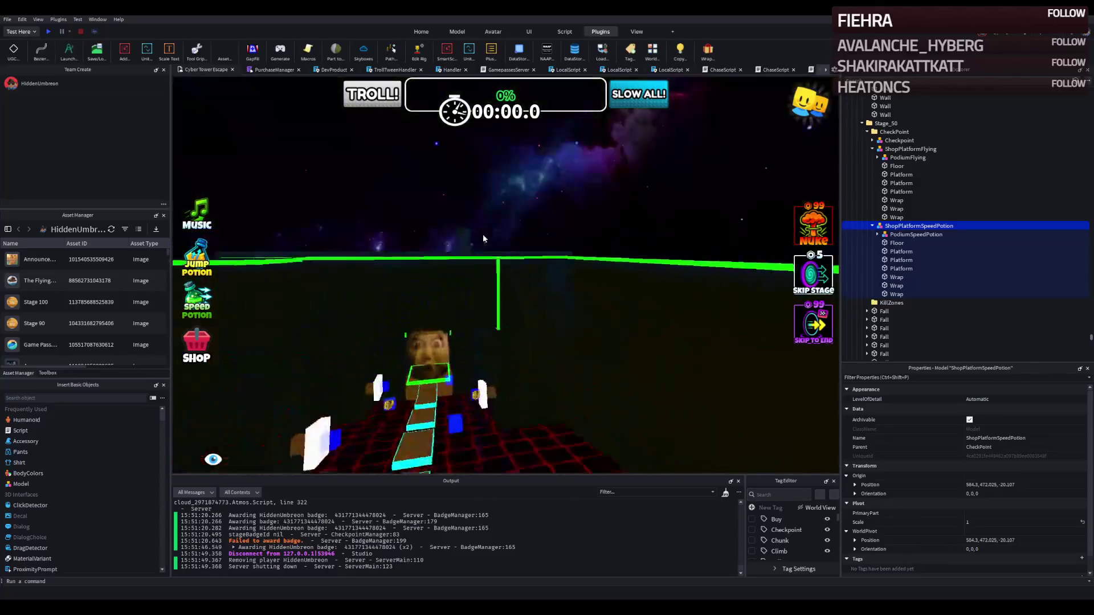
{"action": "key", "text": "f"}
Step: Fly past the red pillar to a wide corridor view, then start a playtest
{"action": "key", "text": "w"}
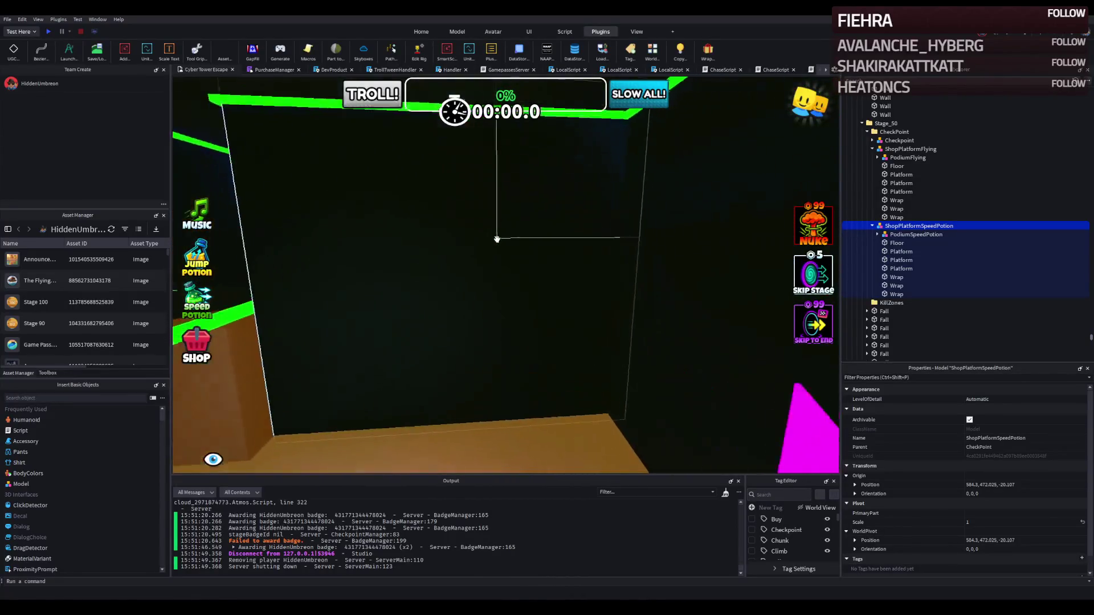
{"action": "key", "text": "f"}
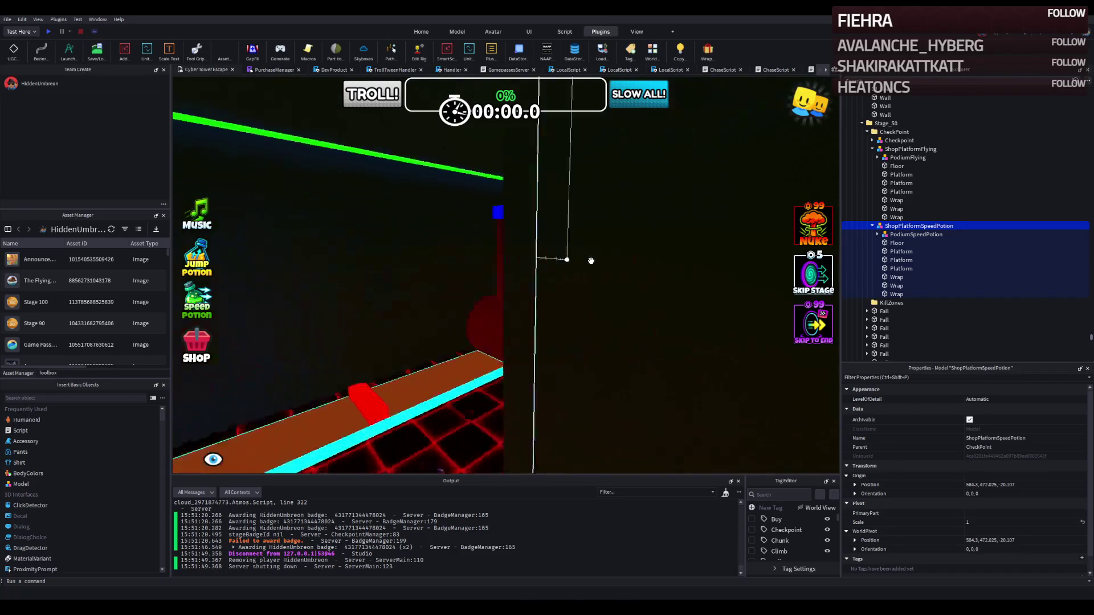
{"action": "key", "text": "w"}
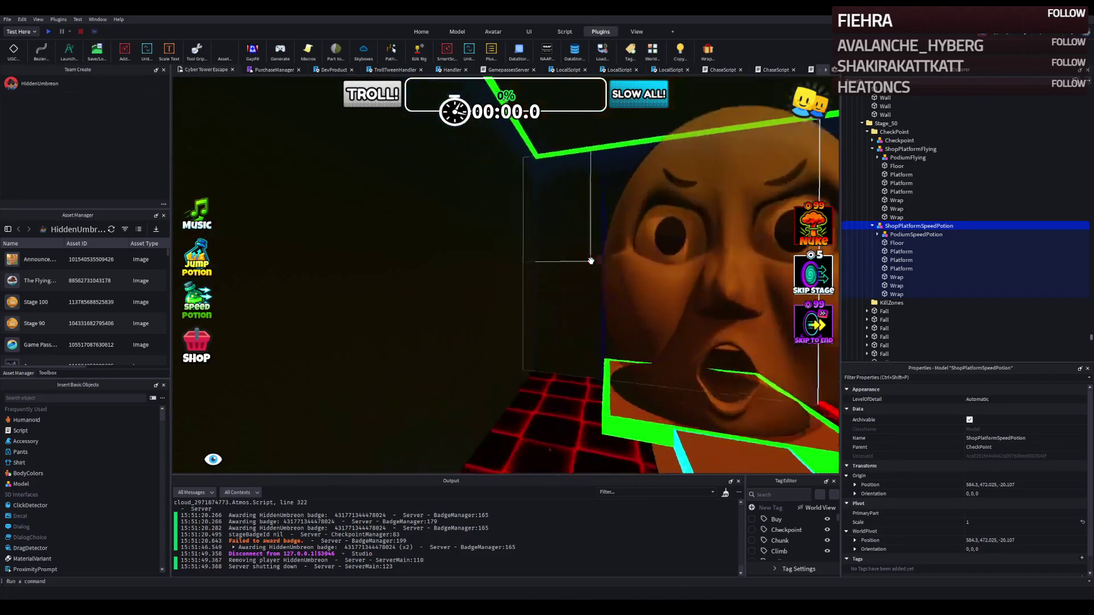
{"action": "key", "text": "f"}
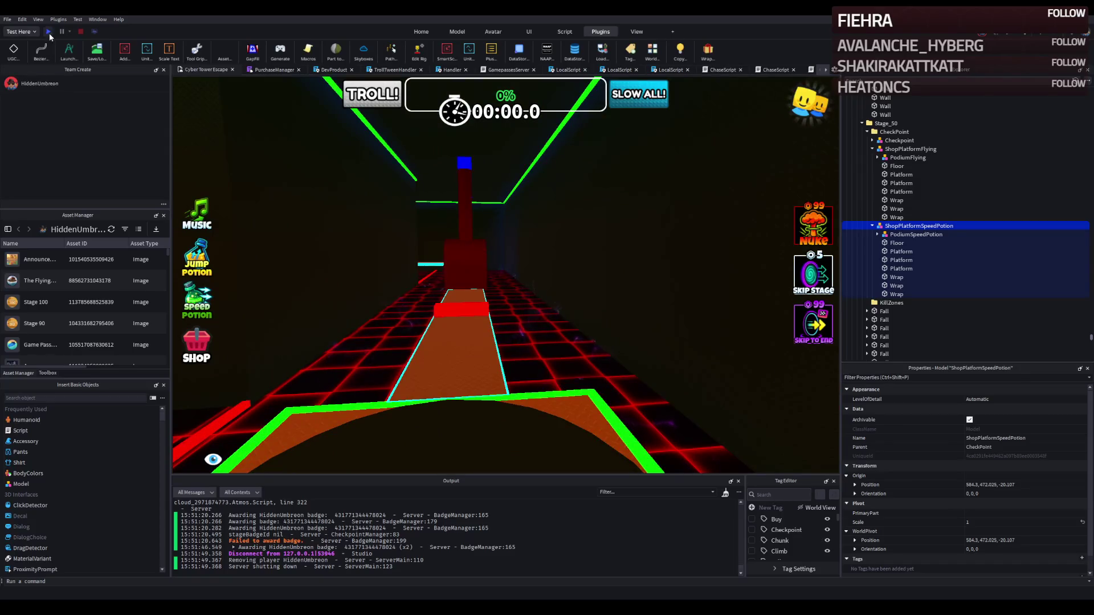
{"action": "left_click", "coordinate": [49, 32]}
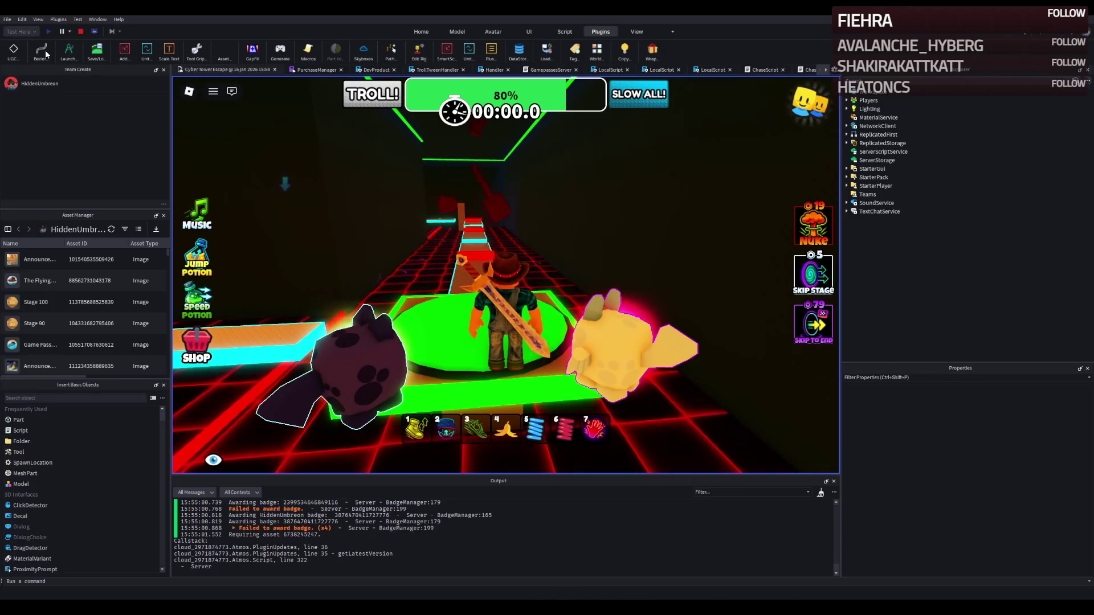
Step: Run the character along the orange path, over the checkpoints and past the Security Guard
{"action": "key", "text": "w"}
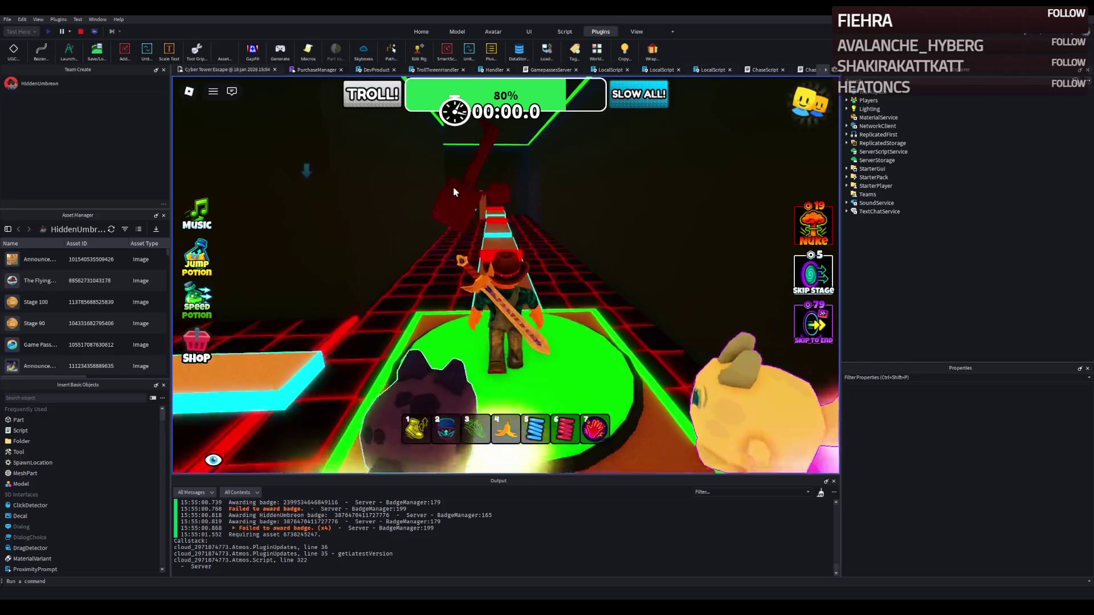
{"action": "key", "text": "w"}
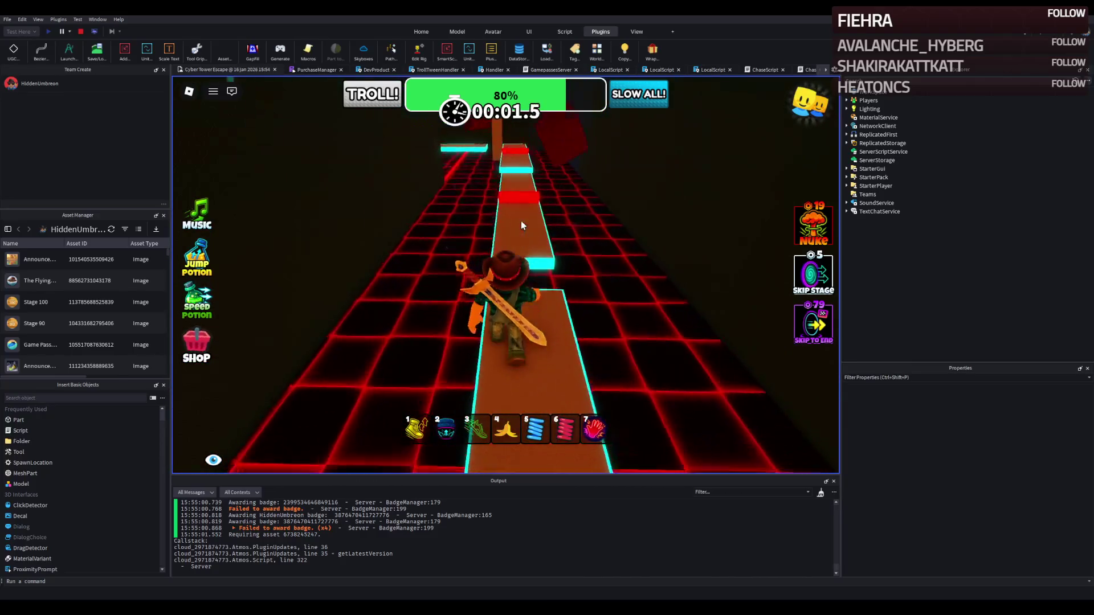
{"action": "key", "text": "w"}
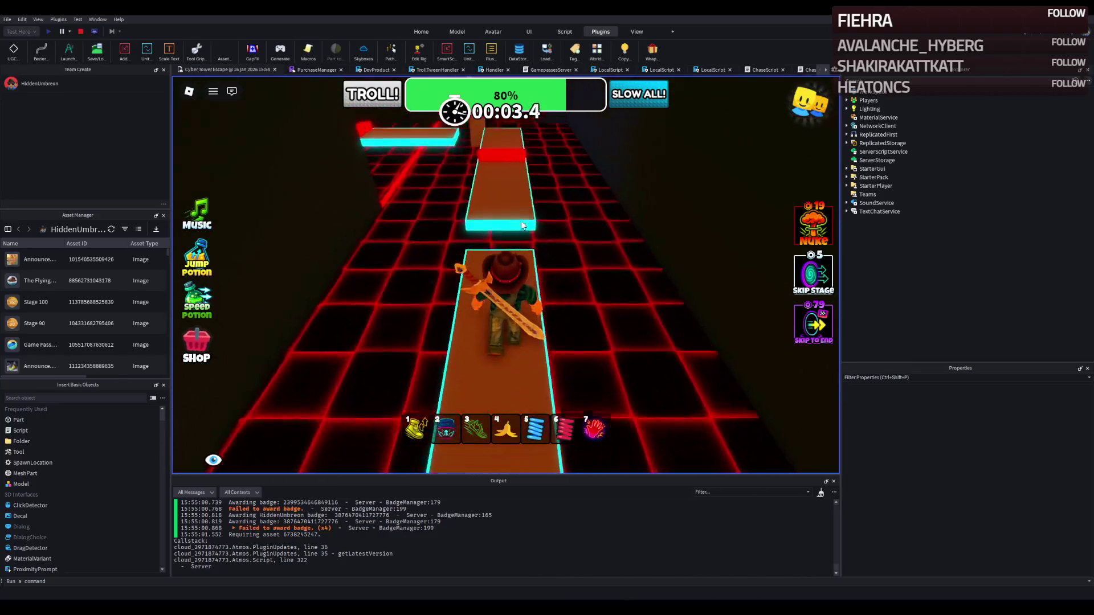
{"action": "key", "text": "w"}
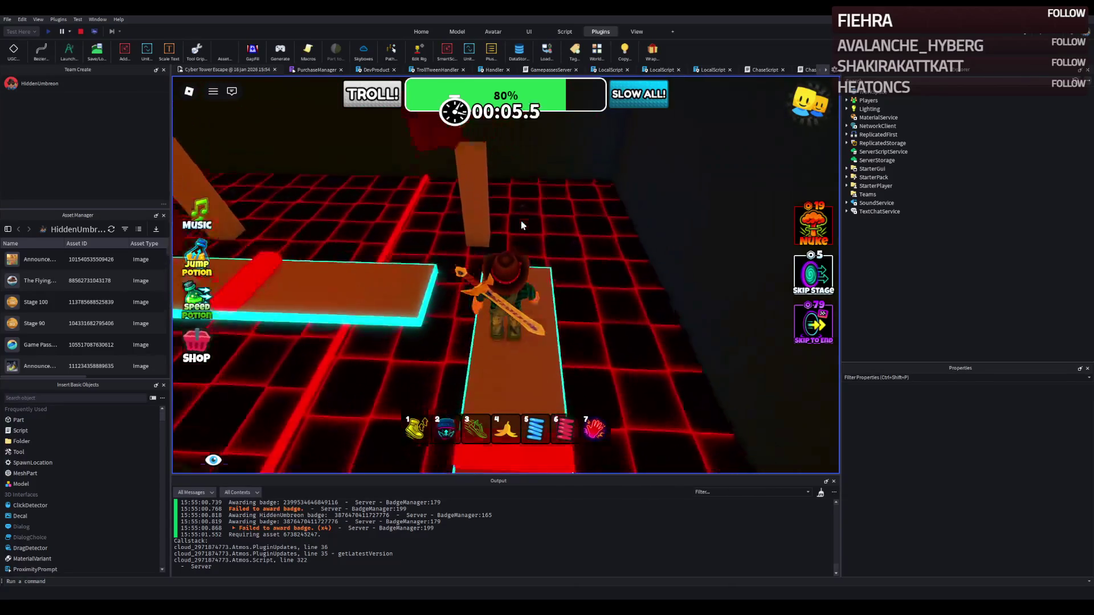
{"action": "key", "text": "w"}
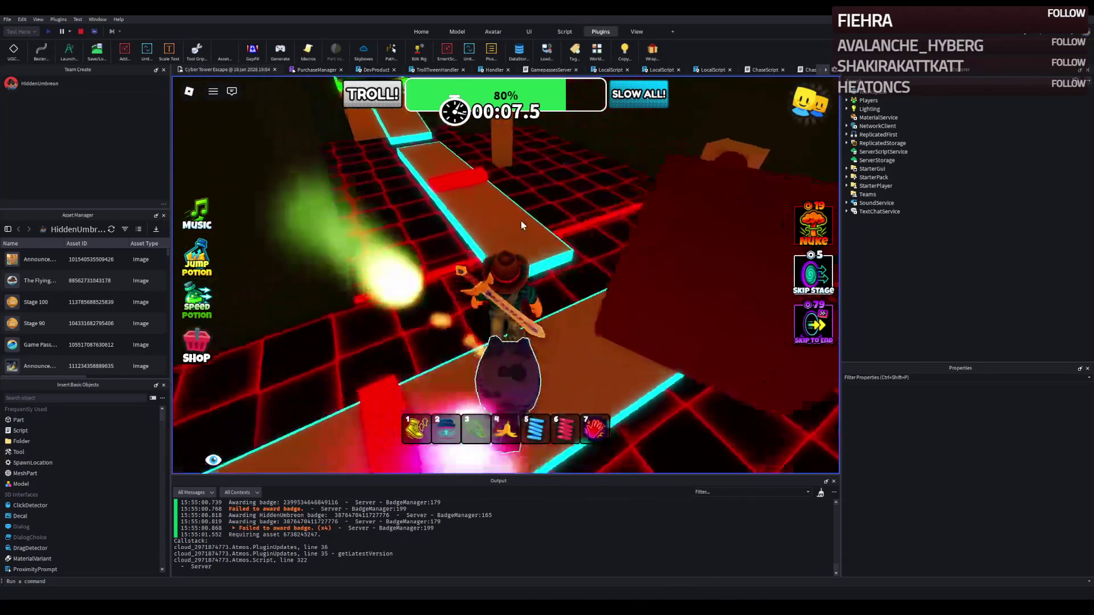
{"action": "key", "text": "w"}
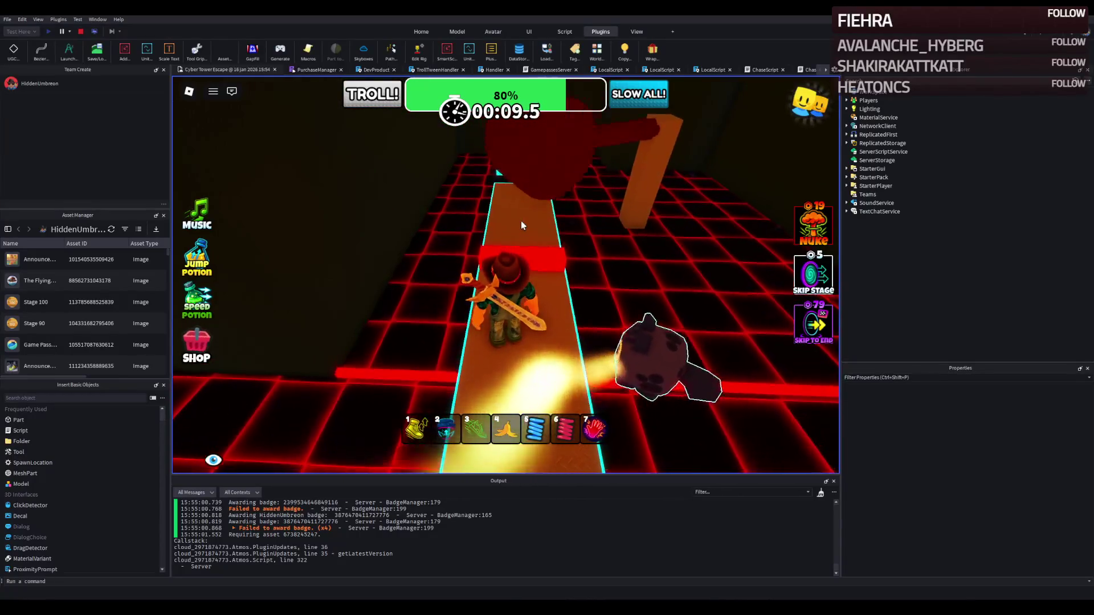
{"action": "key", "text": "w"}
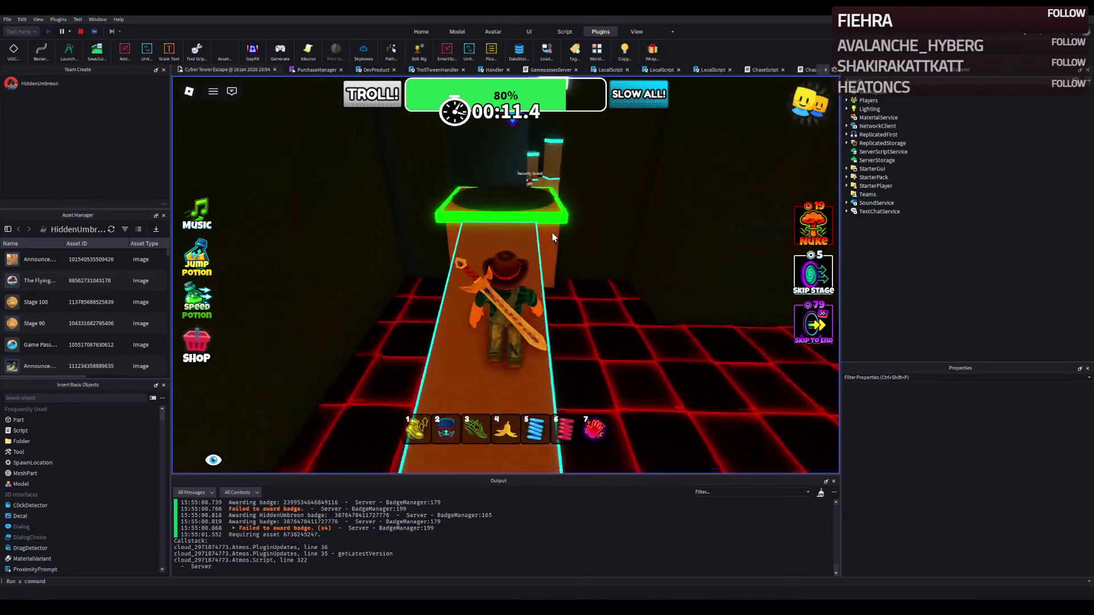
{"action": "key", "text": "w"}
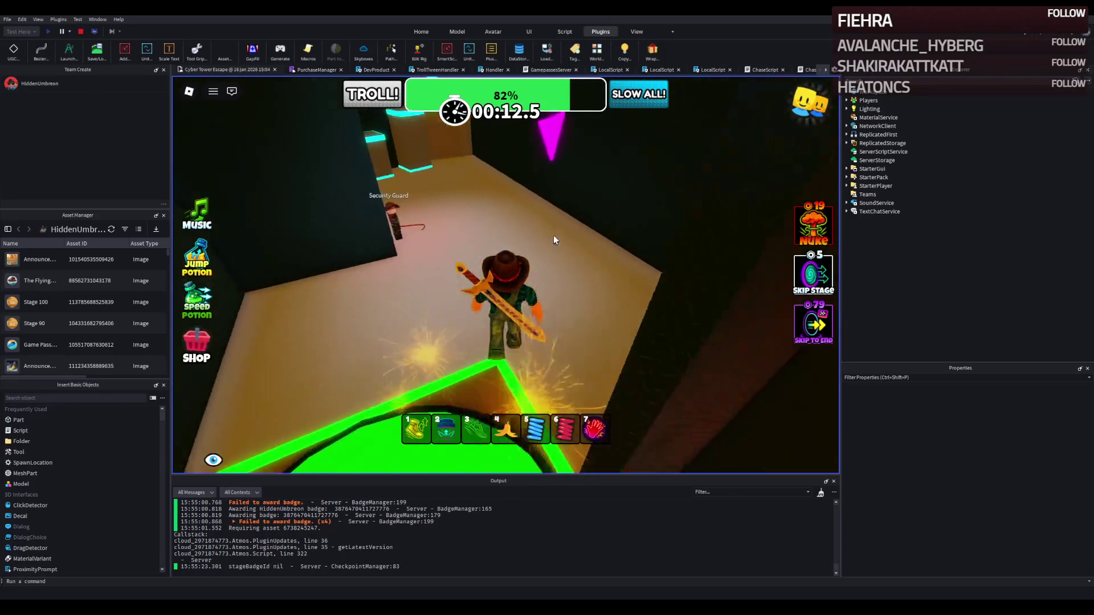
{"action": "key", "text": "w"}
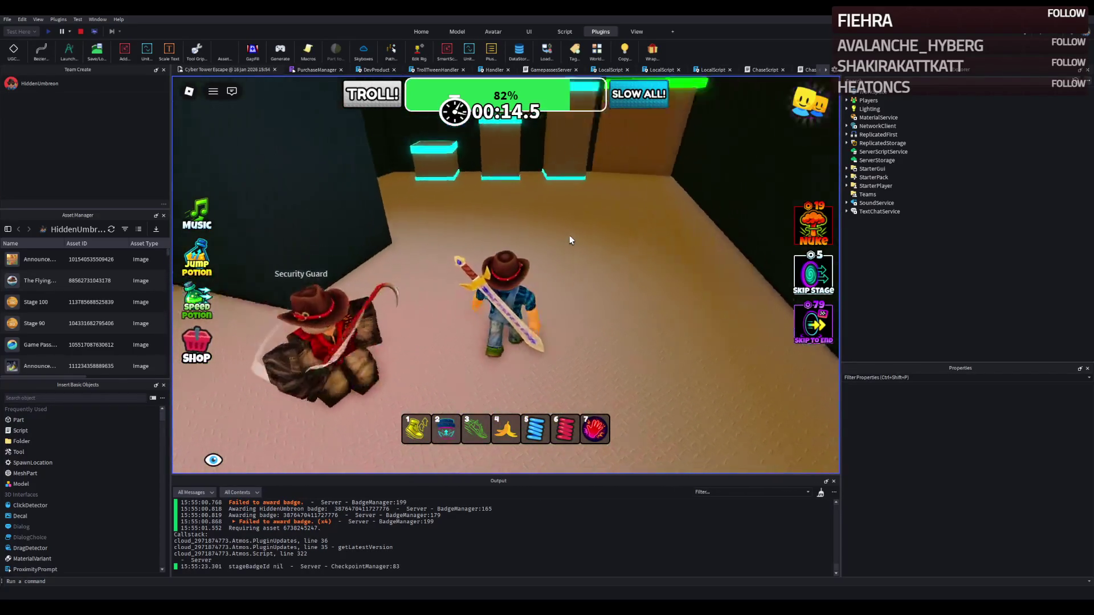
{"action": "key", "text": "w"}
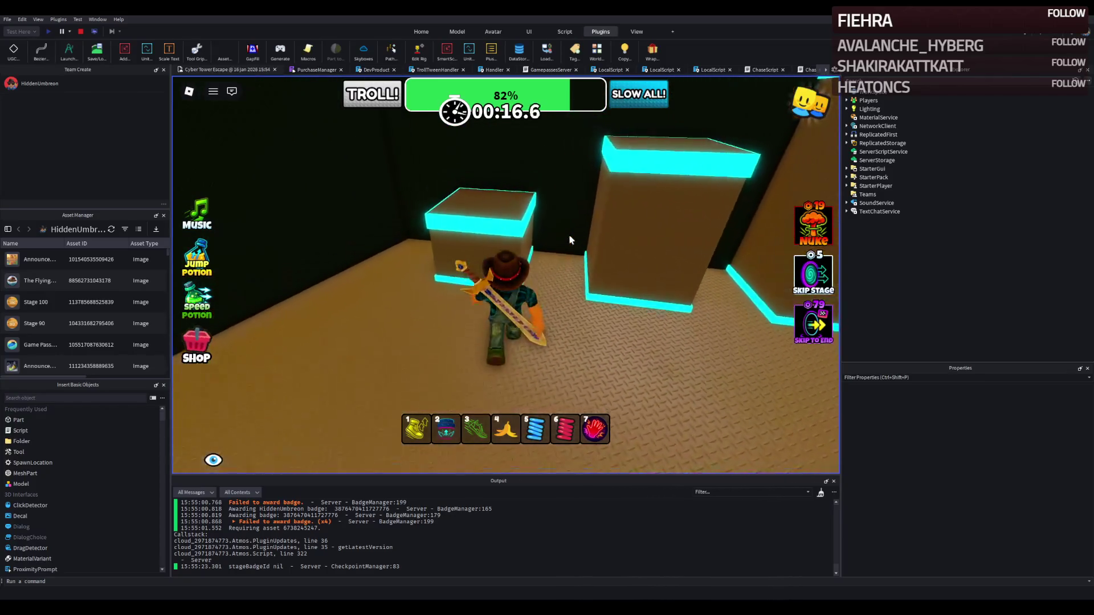
{"action": "key", "text": "w"}
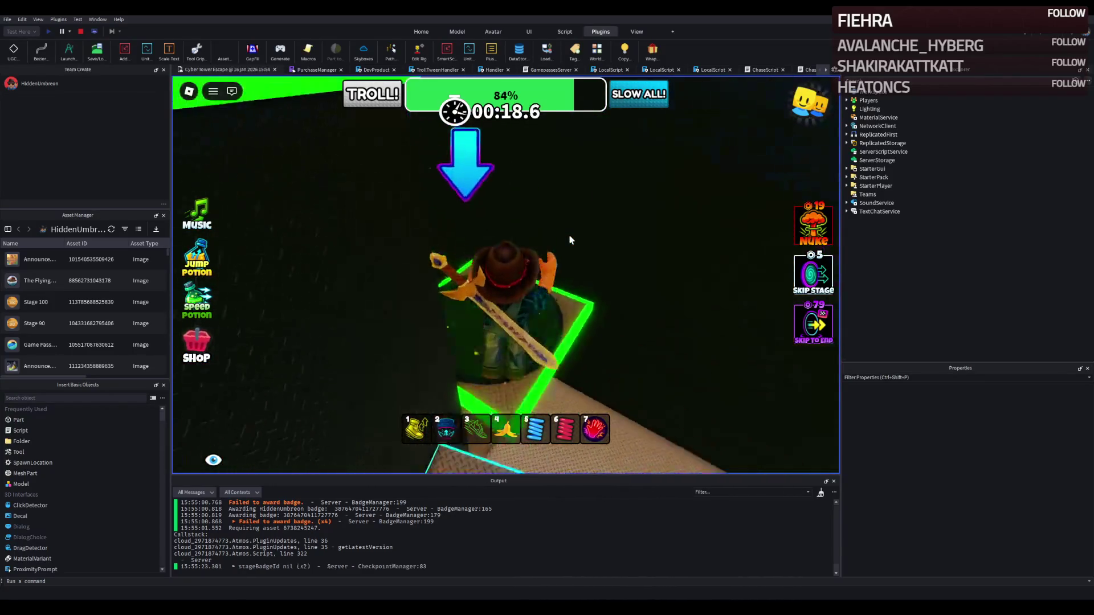
{"action": "key", "text": "w"}
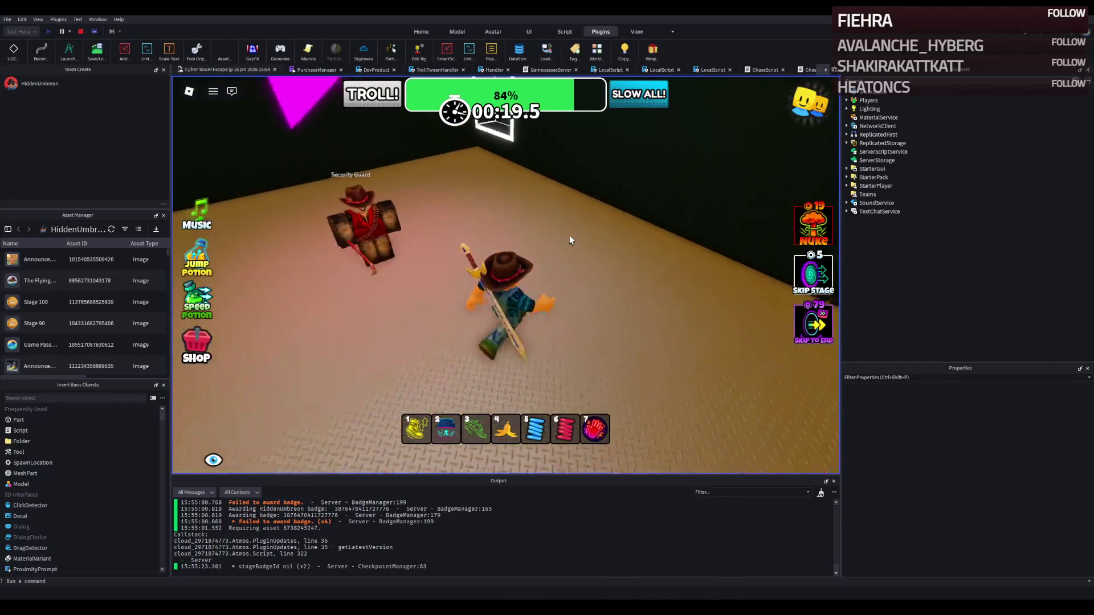
{"action": "key", "text": "w"}
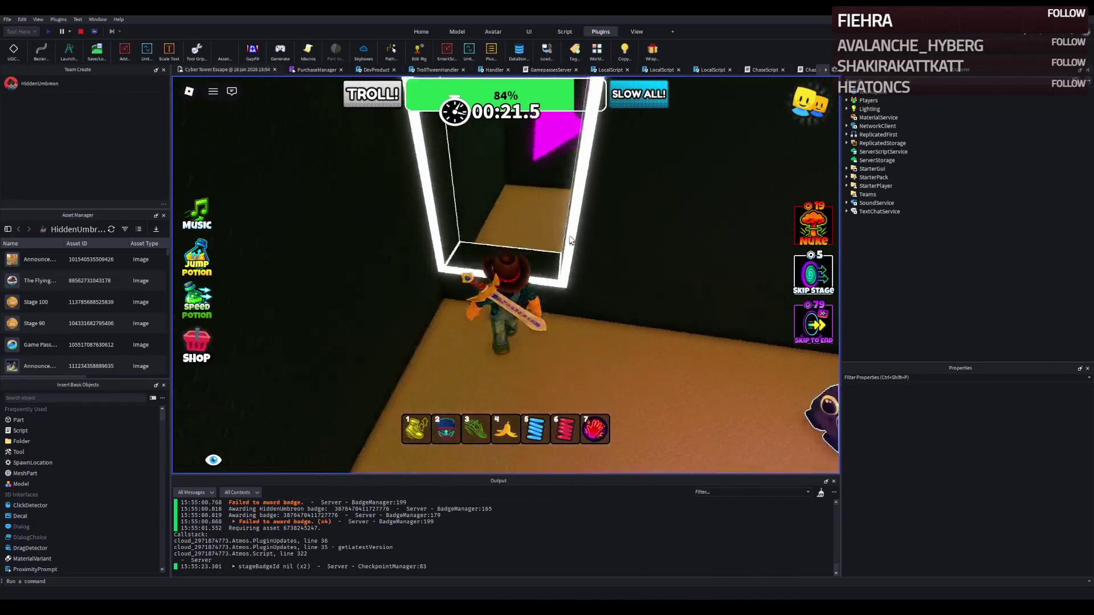
{"action": "key", "text": "w"}
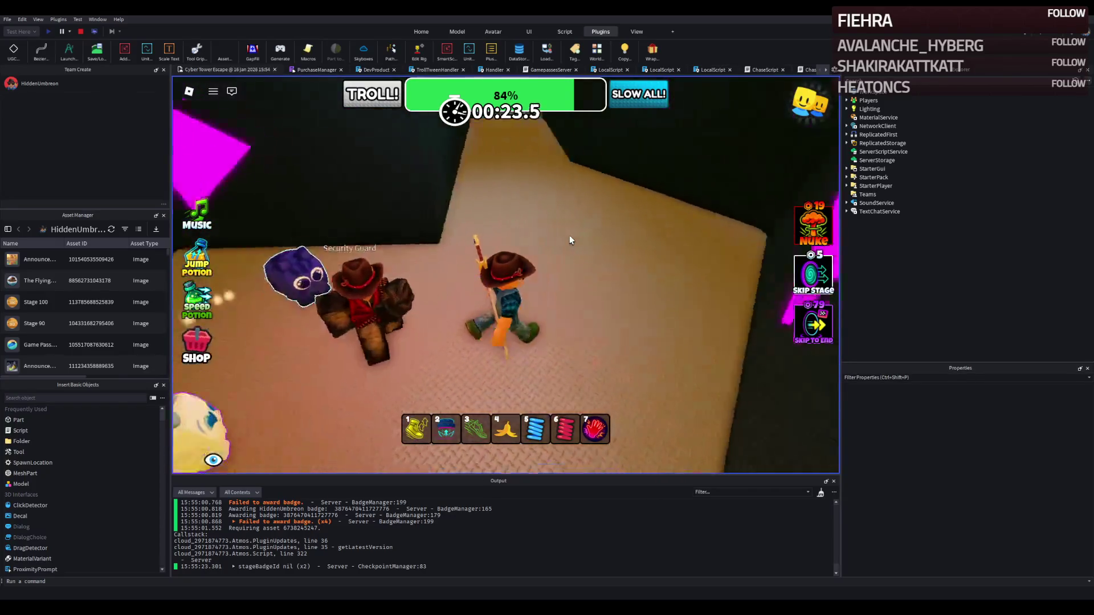
{"action": "key", "text": "w"}
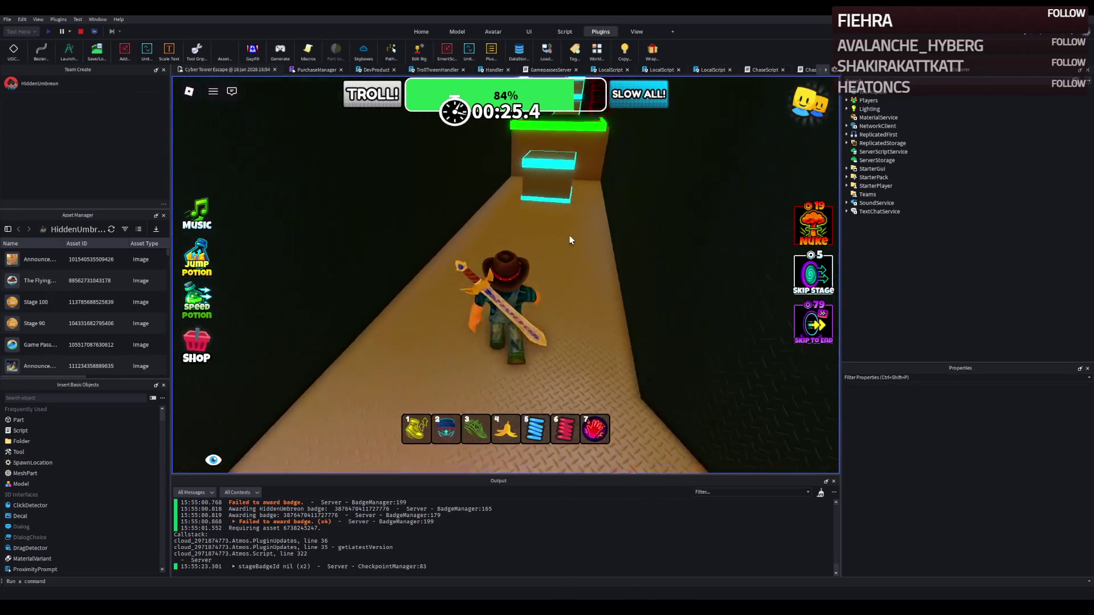
{"action": "key", "text": "w"}
{"action": "key", "text": "space"}
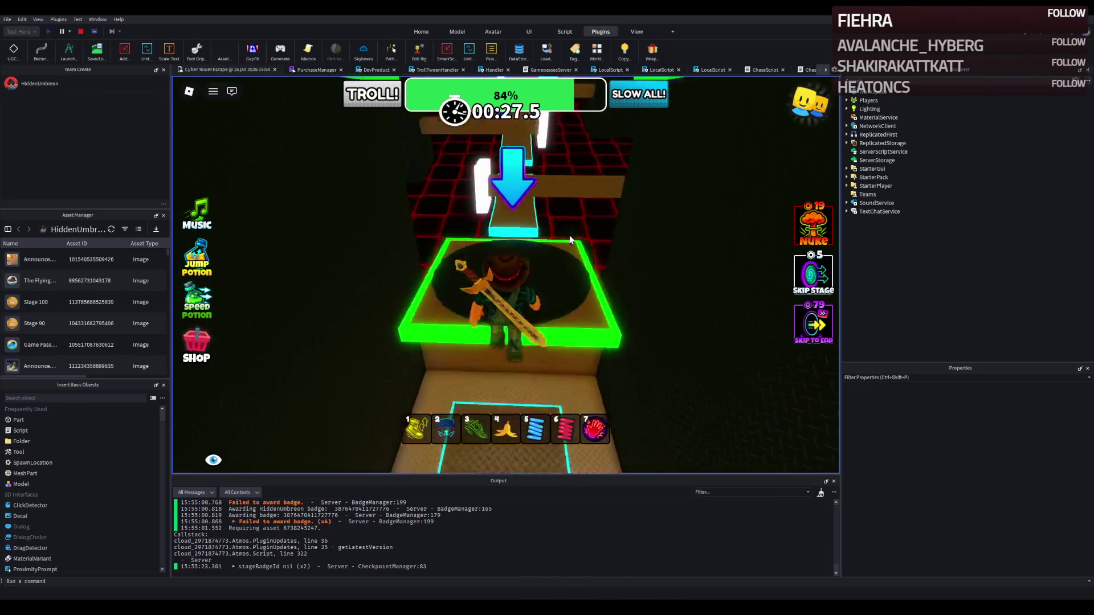
Step: Cross the platform course and narrow paths, then follow the cyan zigzag to the yellow cross
{"action": "key", "text": "w"}
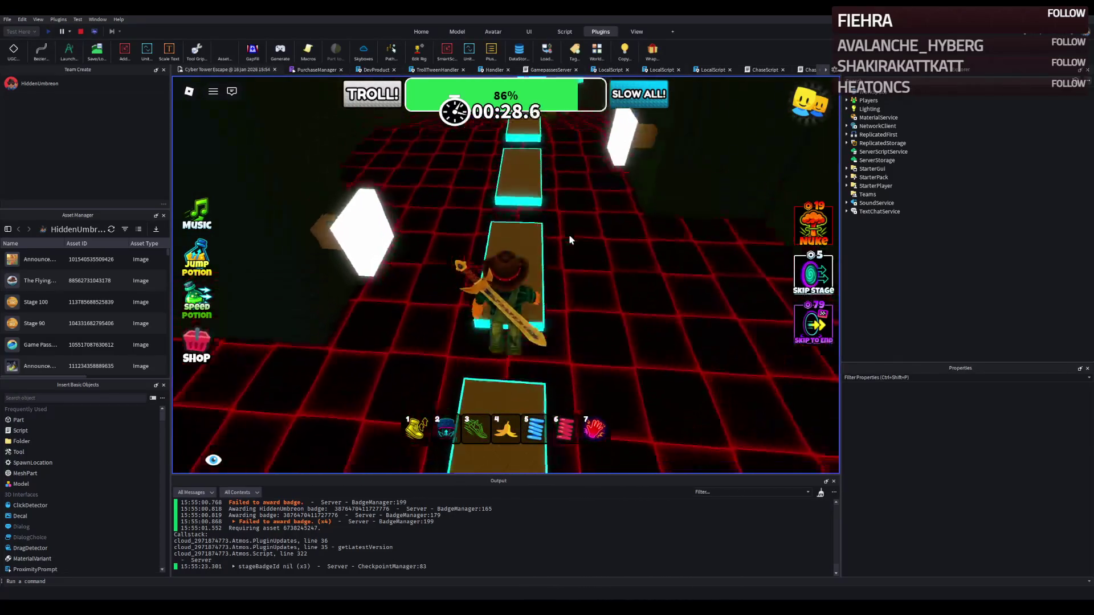
{"action": "key", "text": "w"}
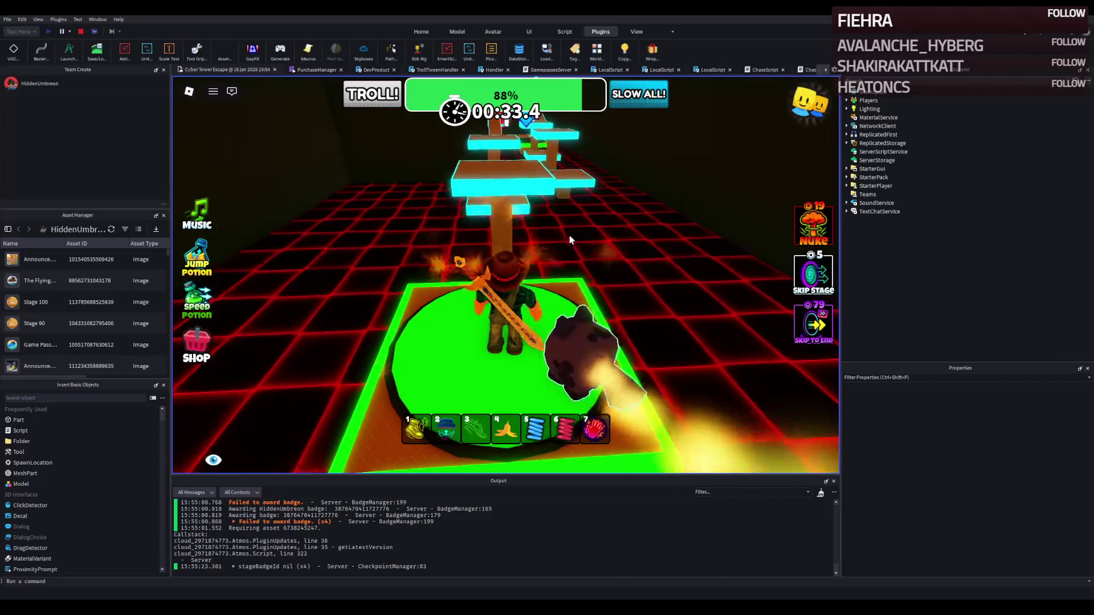
{"action": "key", "text": "w"}
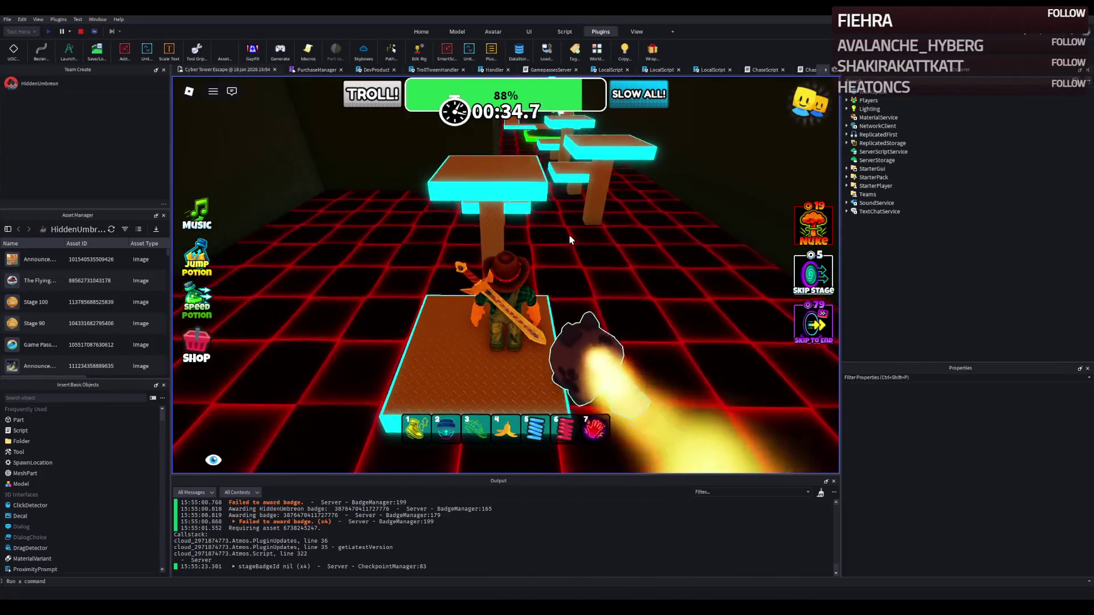
{"action": "key", "text": "w"}
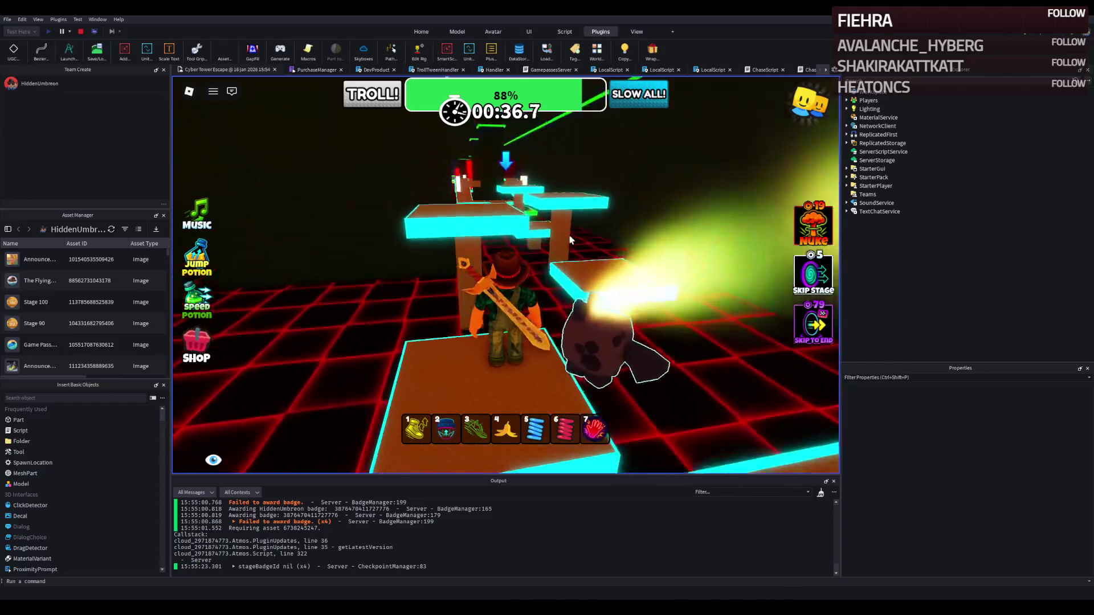
{"action": "key", "text": "w"}
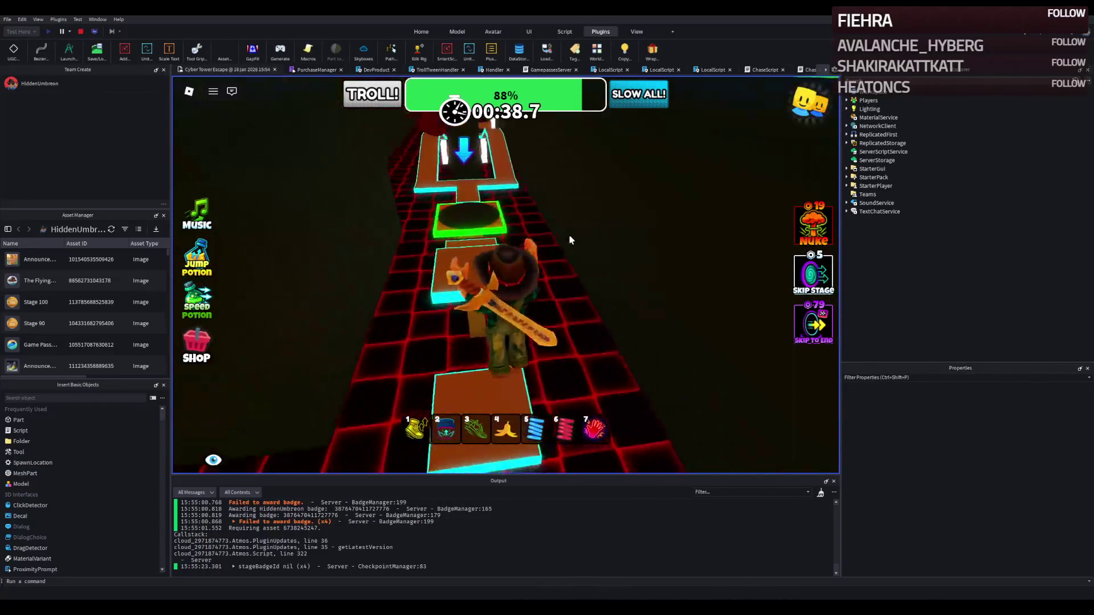
{"action": "key", "text": "w"}
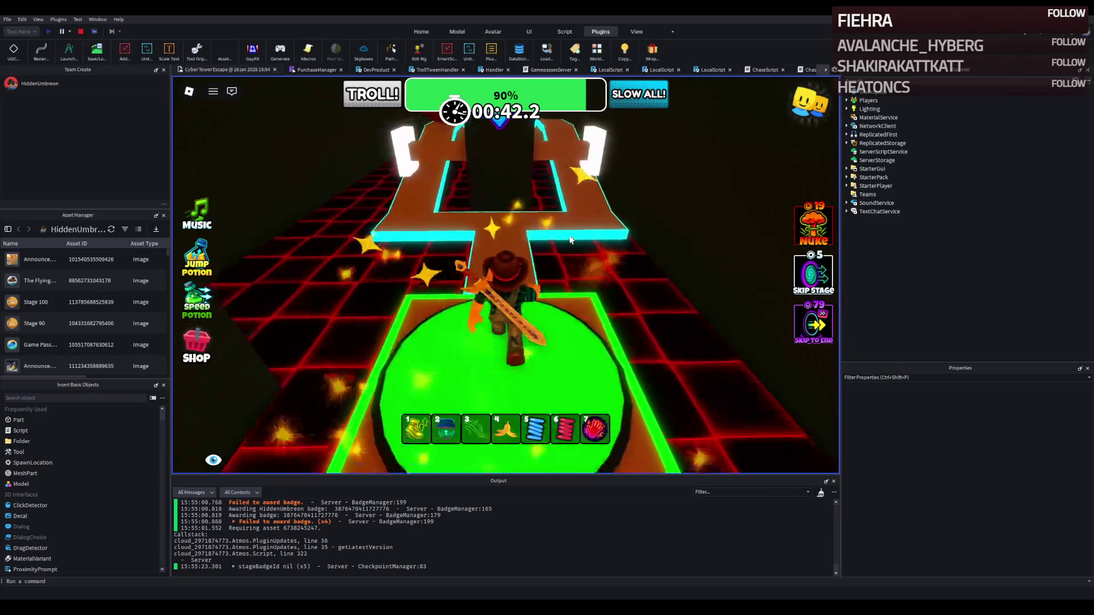
{"action": "key", "text": "w"}
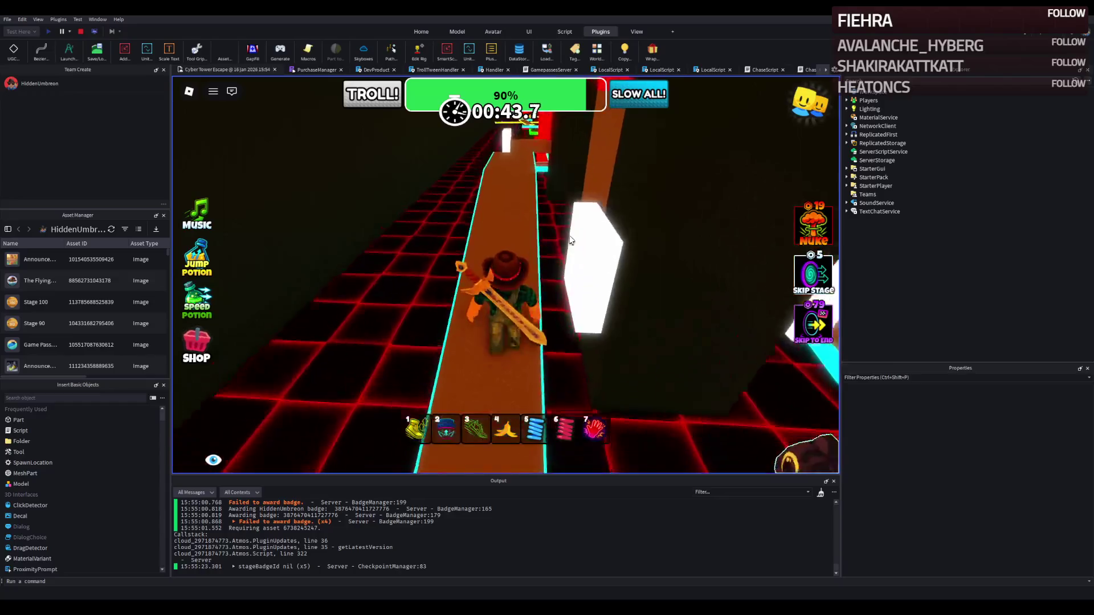
{"action": "key", "text": "w"}
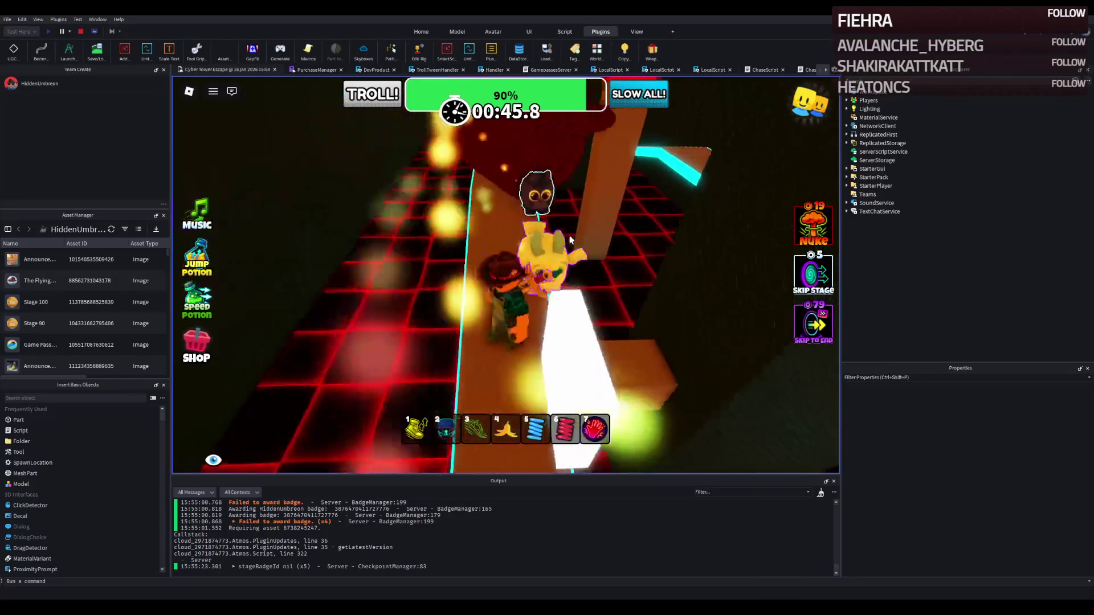
{"action": "key", "text": "w"}
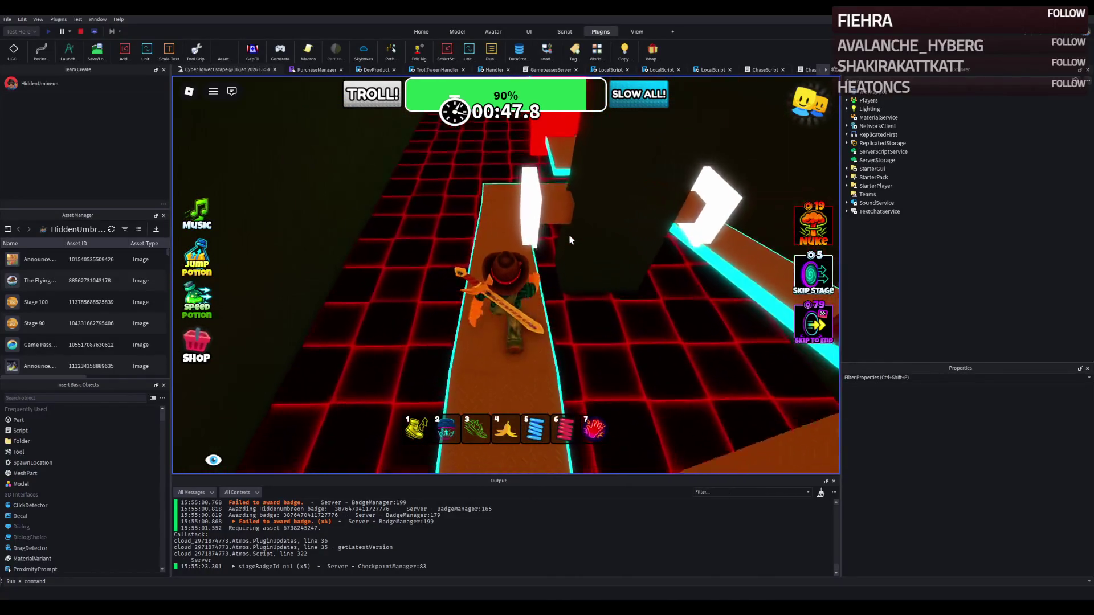
{"action": "key", "text": "w"}
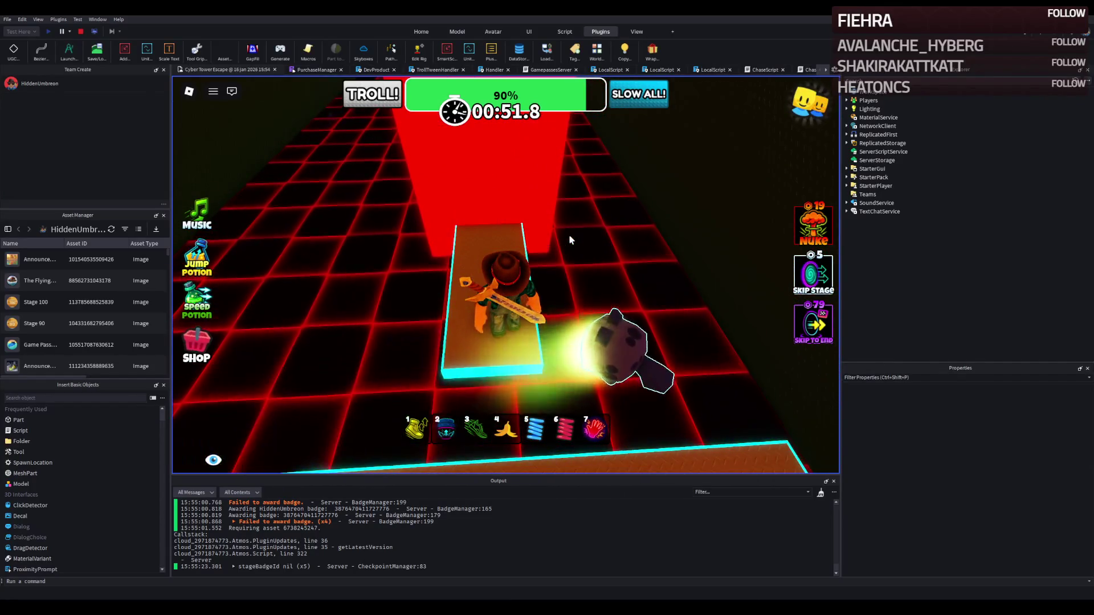
{"action": "key", "text": "w"}
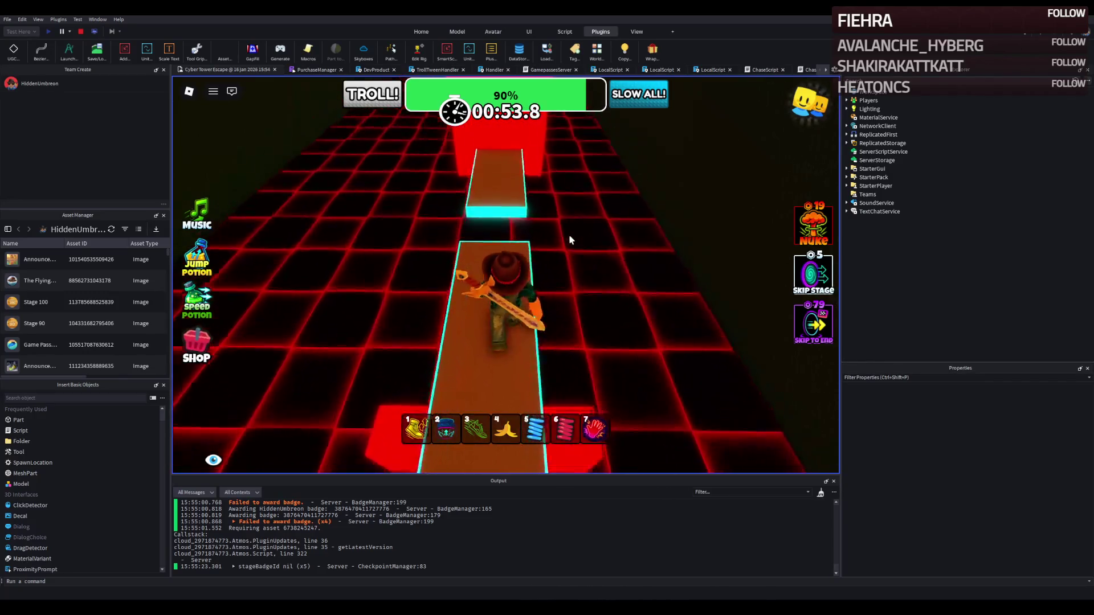
{"action": "key", "text": "w"}
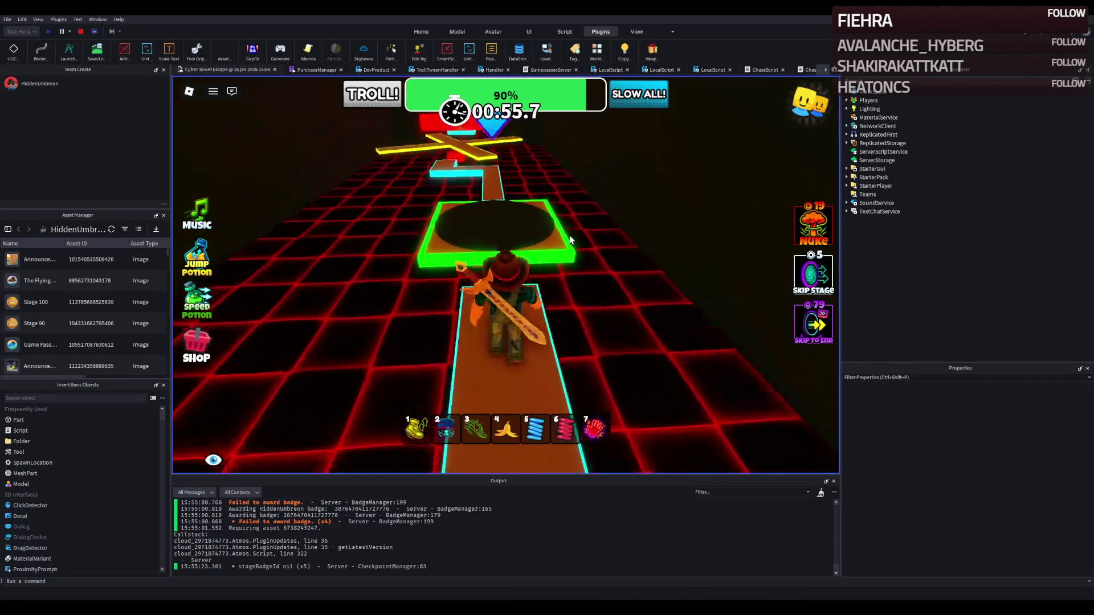
{"action": "key", "text": "w"}
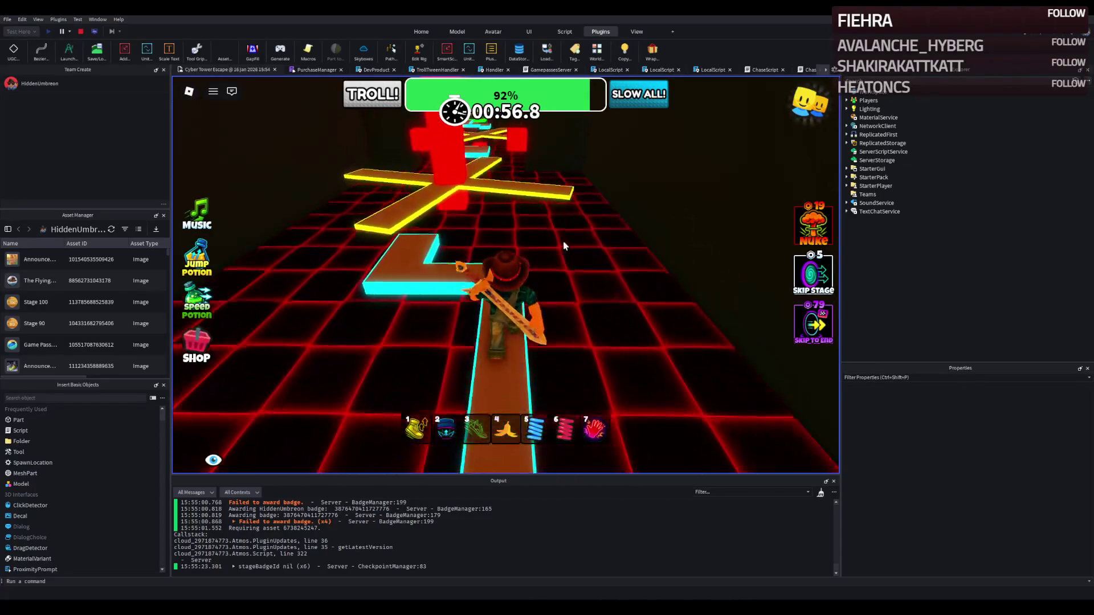
{"action": "key", "text": "w"}
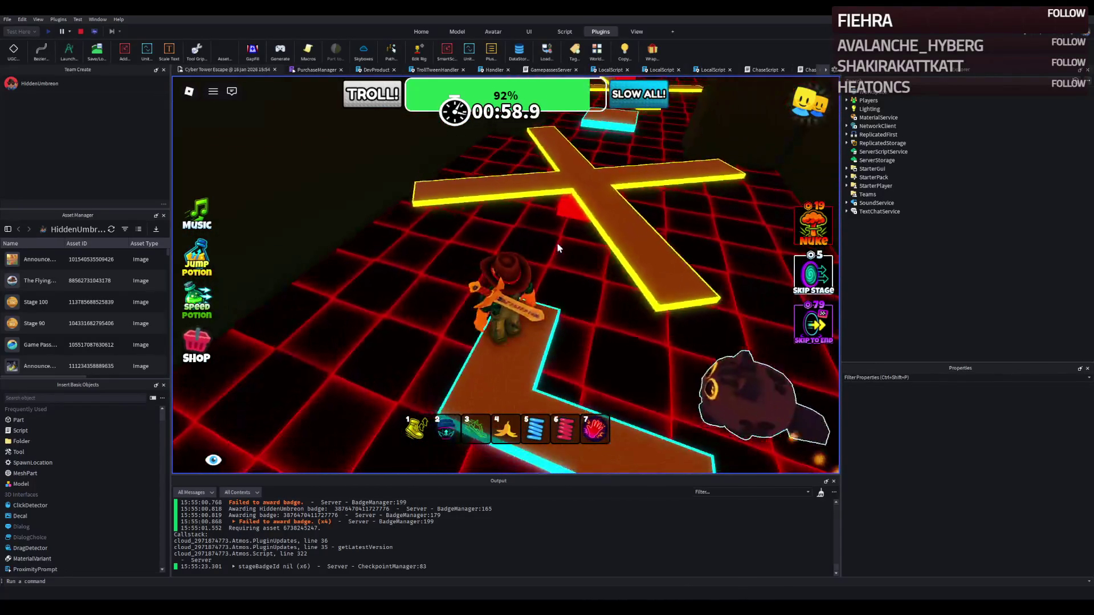
{"action": "key", "text": "w"}
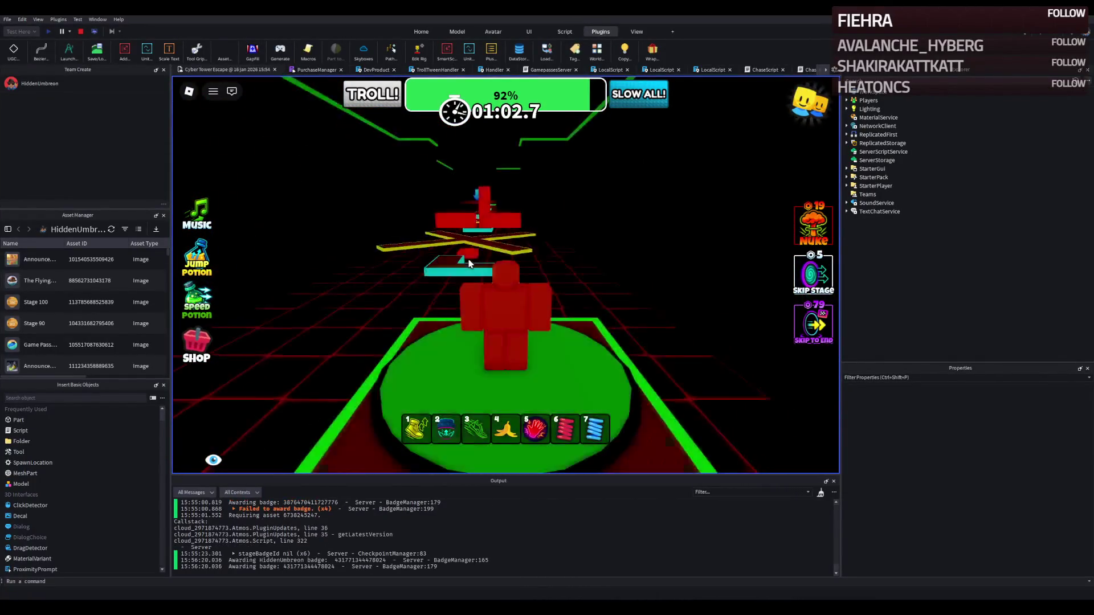
{"action": "key", "text": "w"}
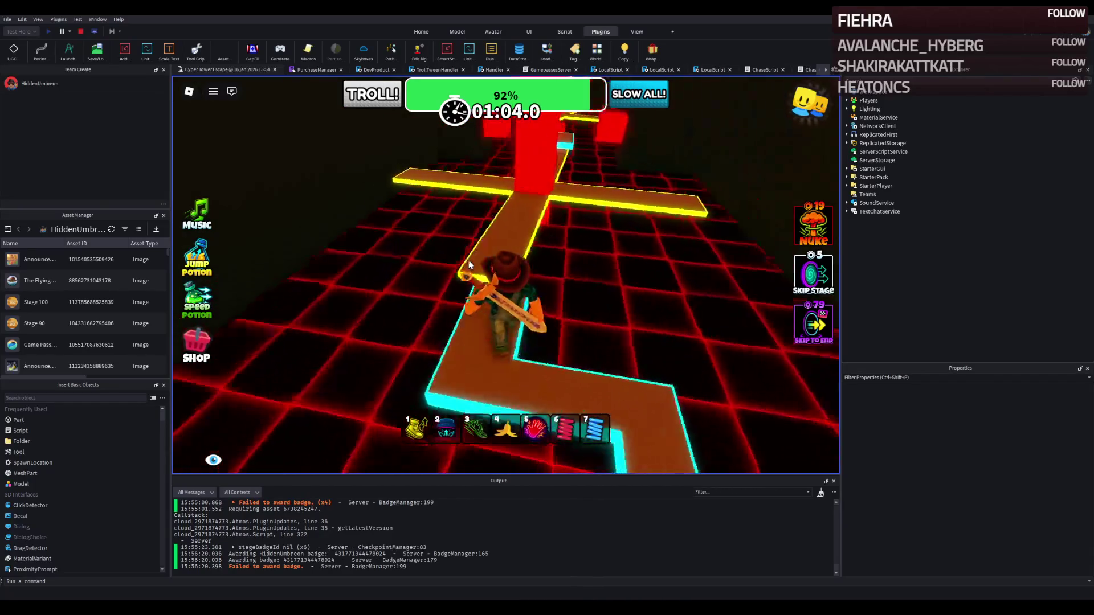
Step: Turn the camera, cross the cyan zigzag and orange path, and walk past the Angry Guard
{"action": "key", "text": "Right"}
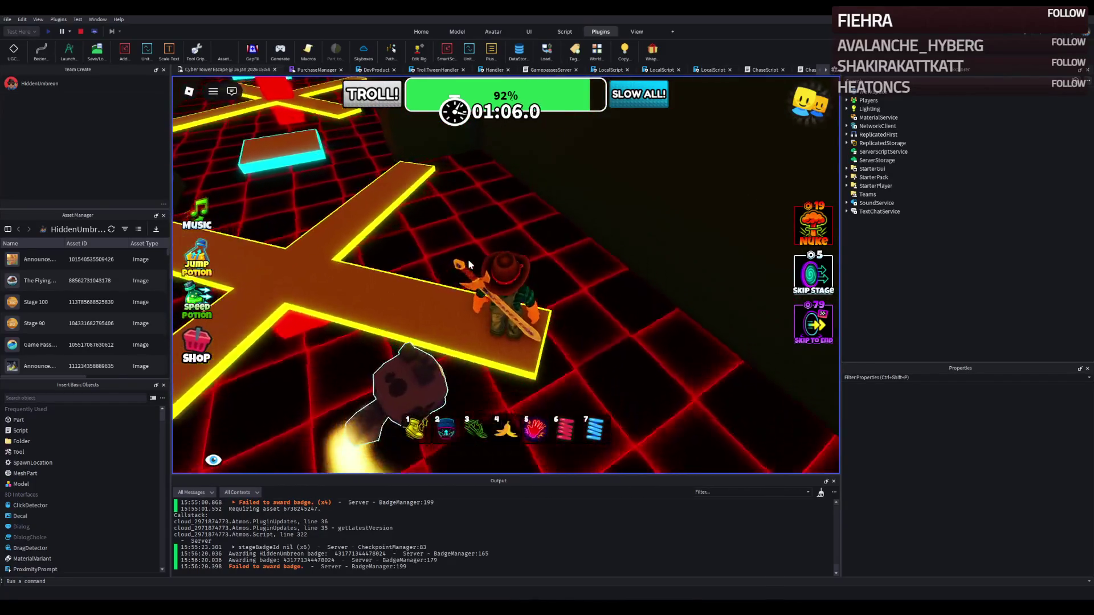
{"action": "key", "text": "Left"}
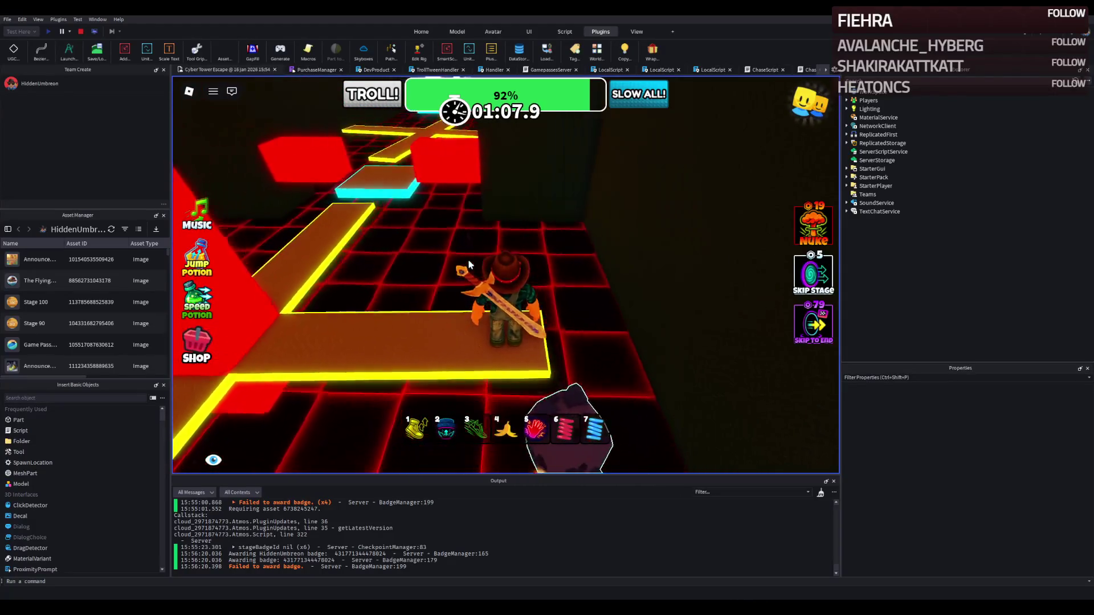
{"action": "key", "text": "w"}
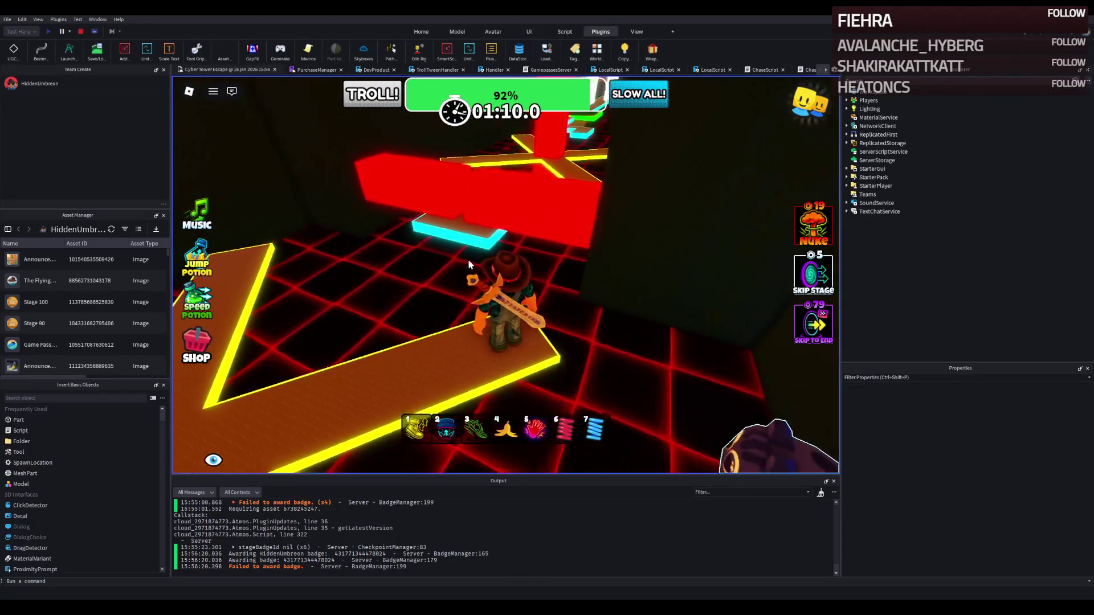
{"action": "key", "text": "w"}
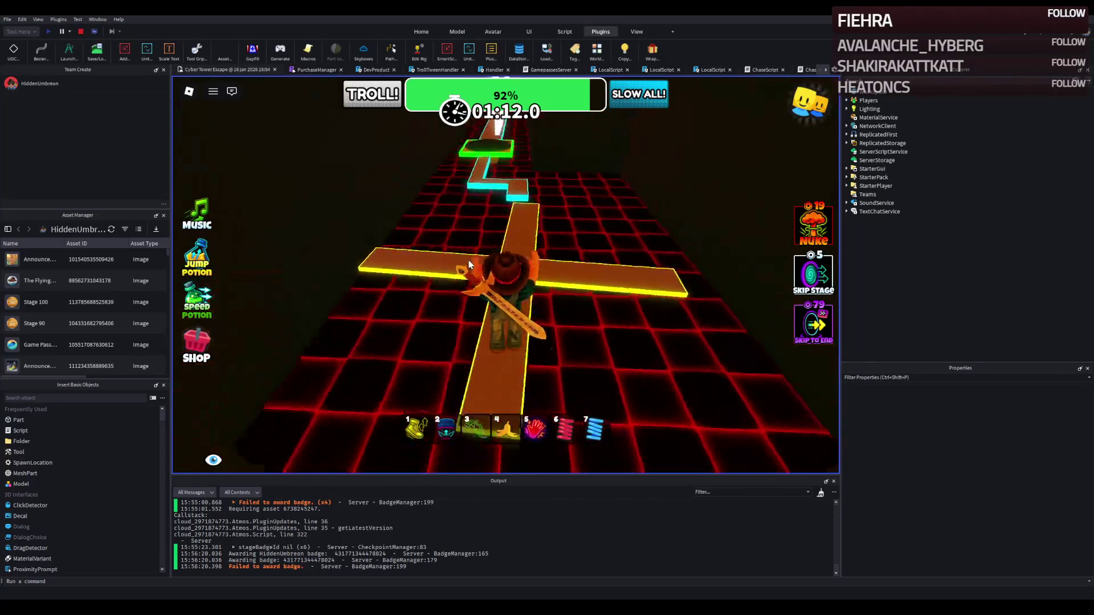
{"action": "key", "text": "Left"}
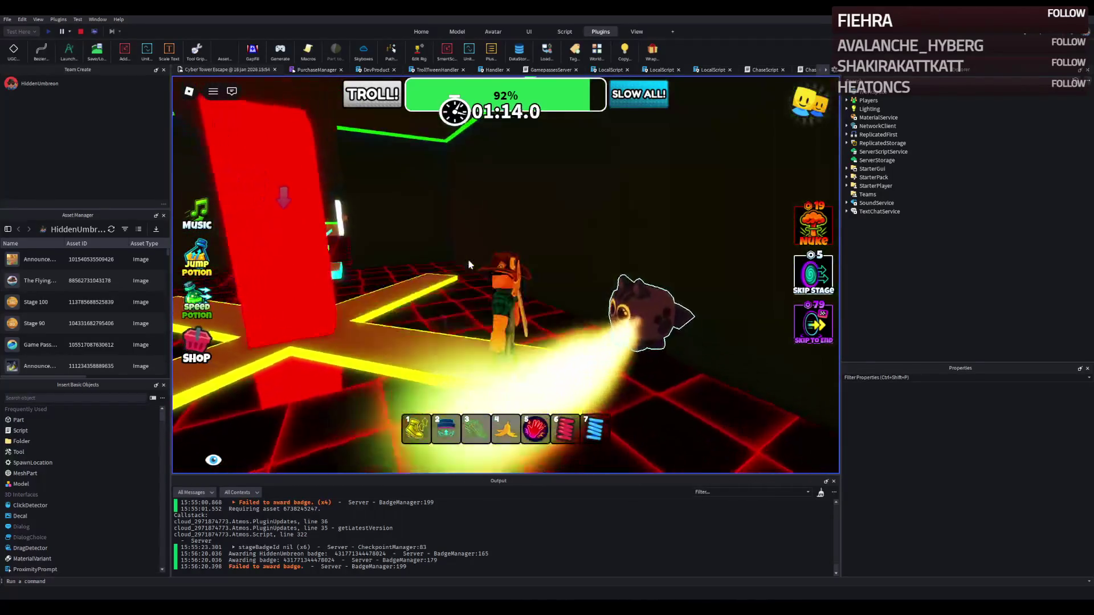
{"action": "key", "text": "Left"}
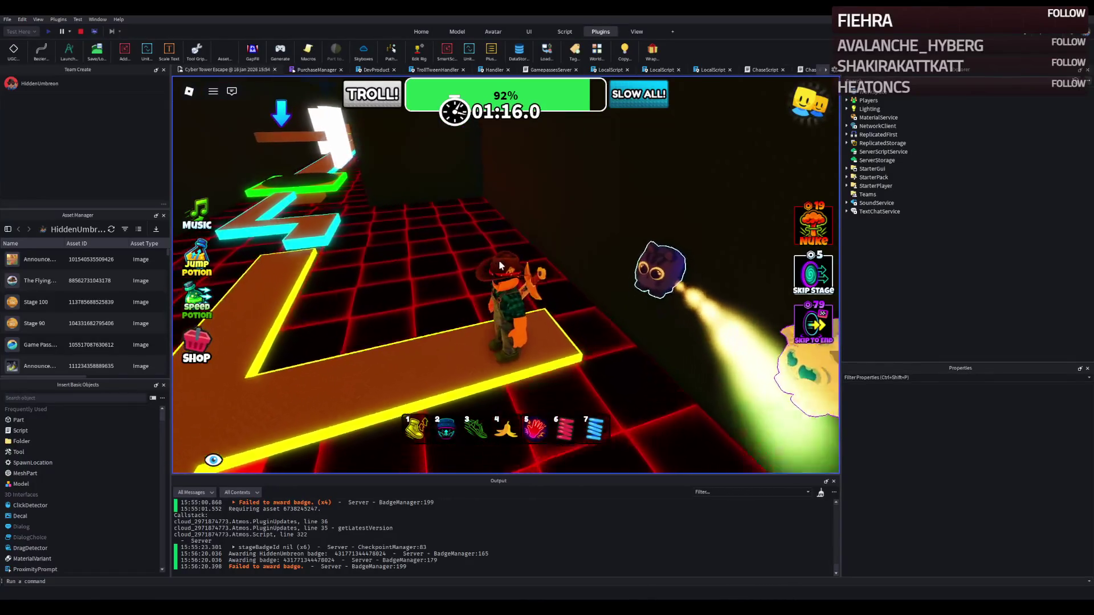
{"action": "key", "text": "w"}
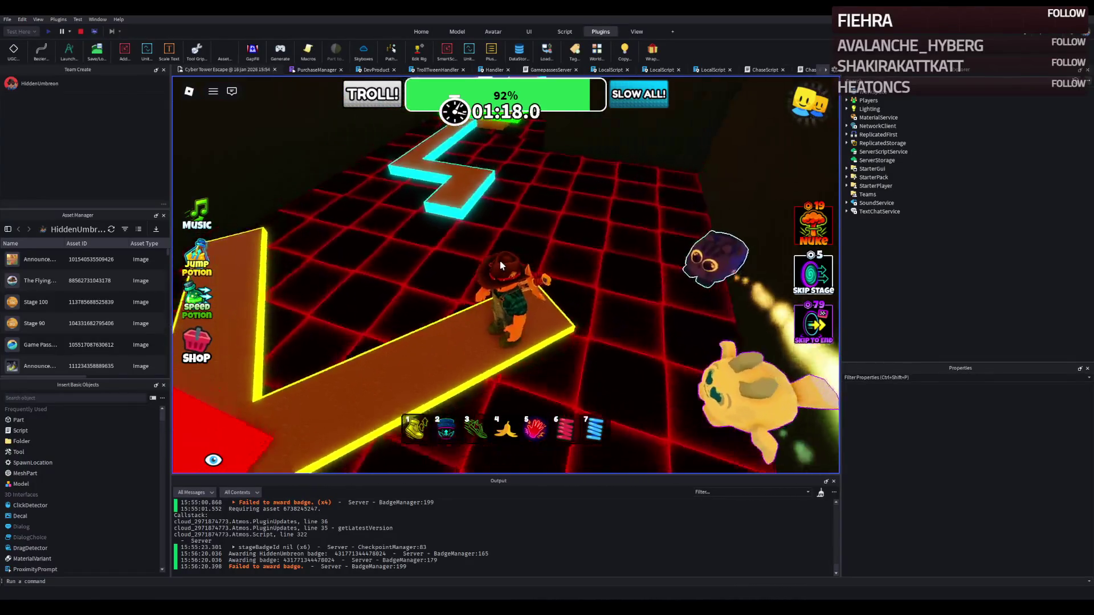
{"action": "key", "text": "4"}
{"action": "key", "text": "w"}
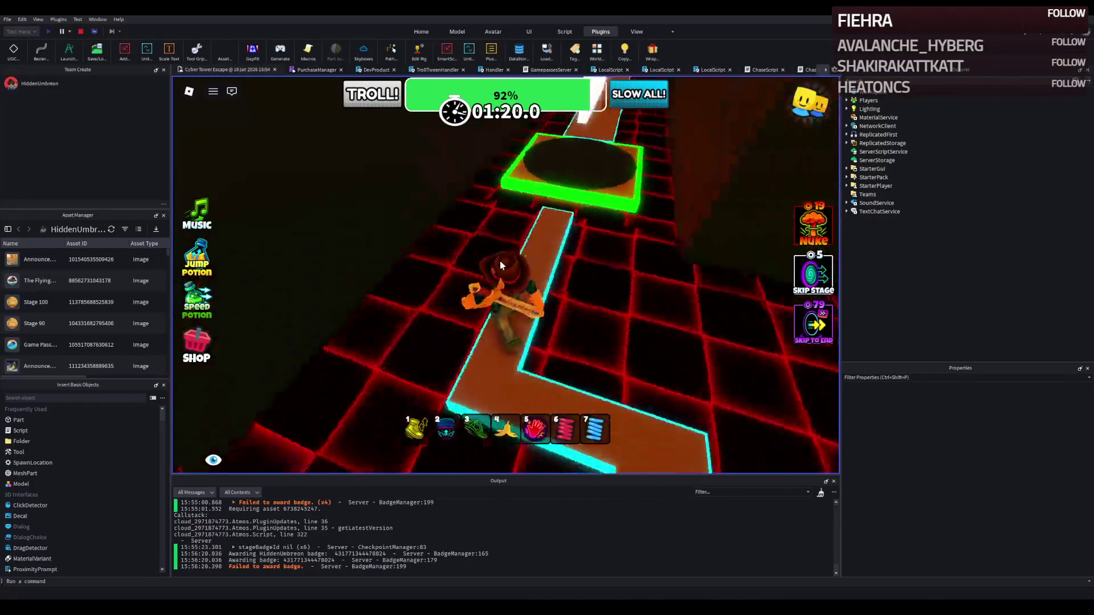
{"action": "key", "text": "w"}
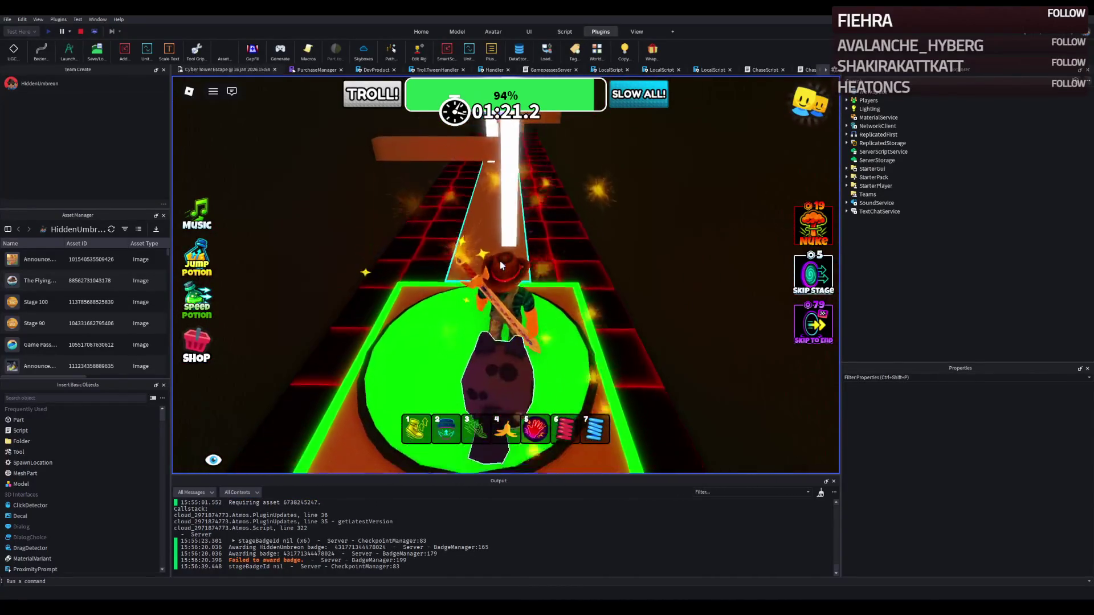
{"action": "key", "text": "w"}
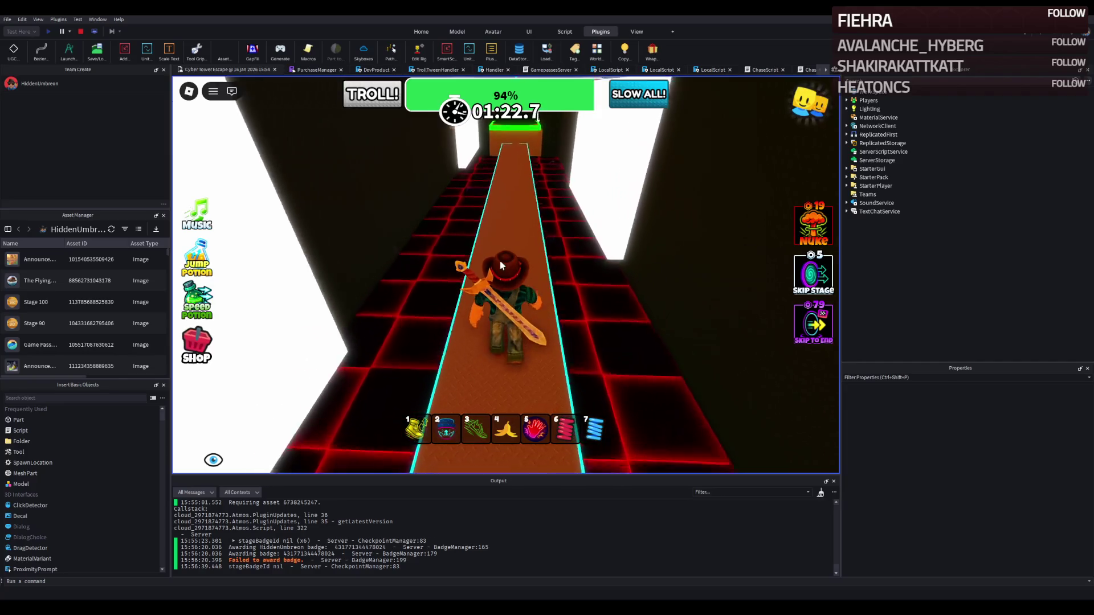
{"action": "key", "text": "w"}
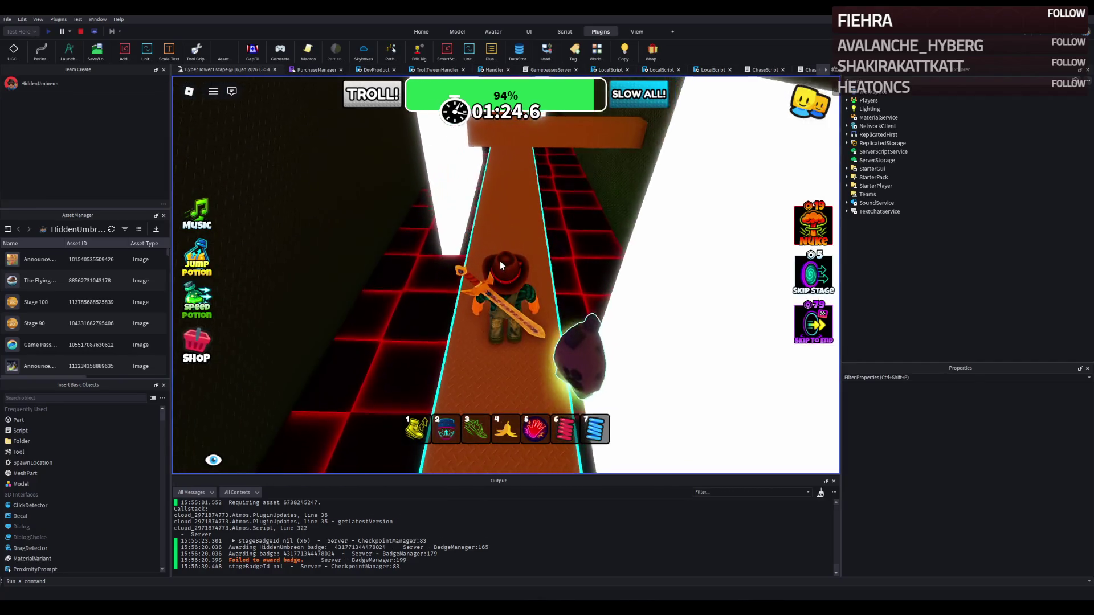
{"action": "key", "text": "w"}
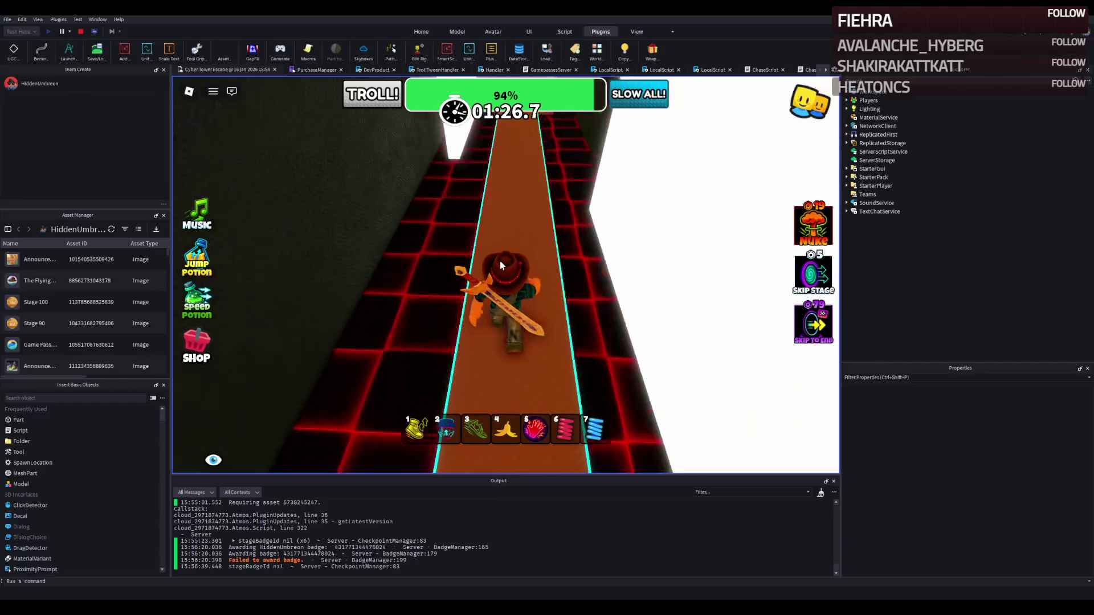
{"action": "key", "text": "w"}
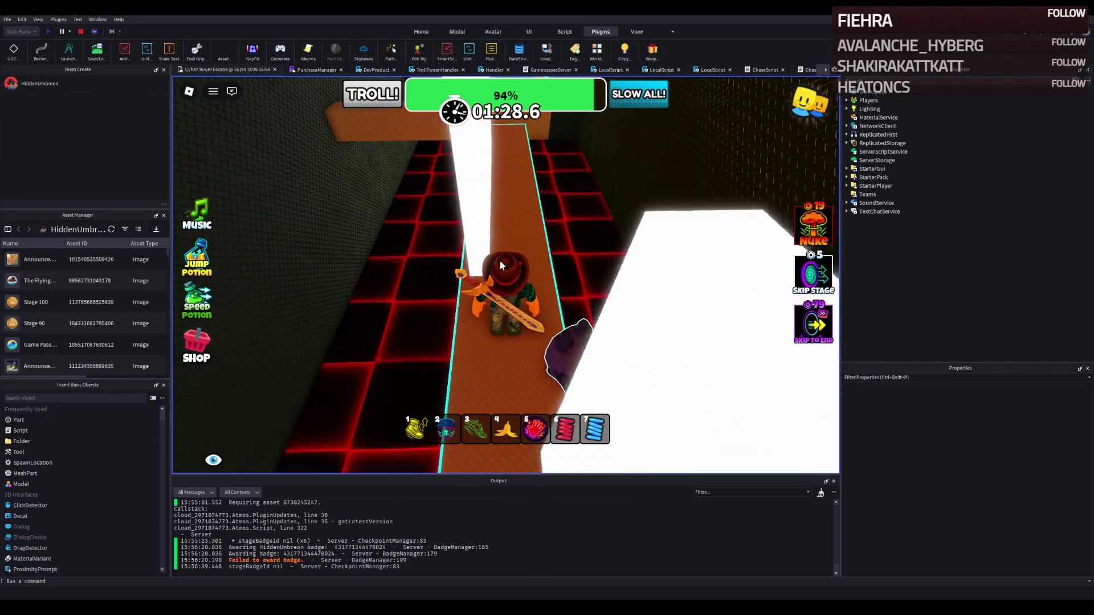
{"action": "key", "text": "w"}
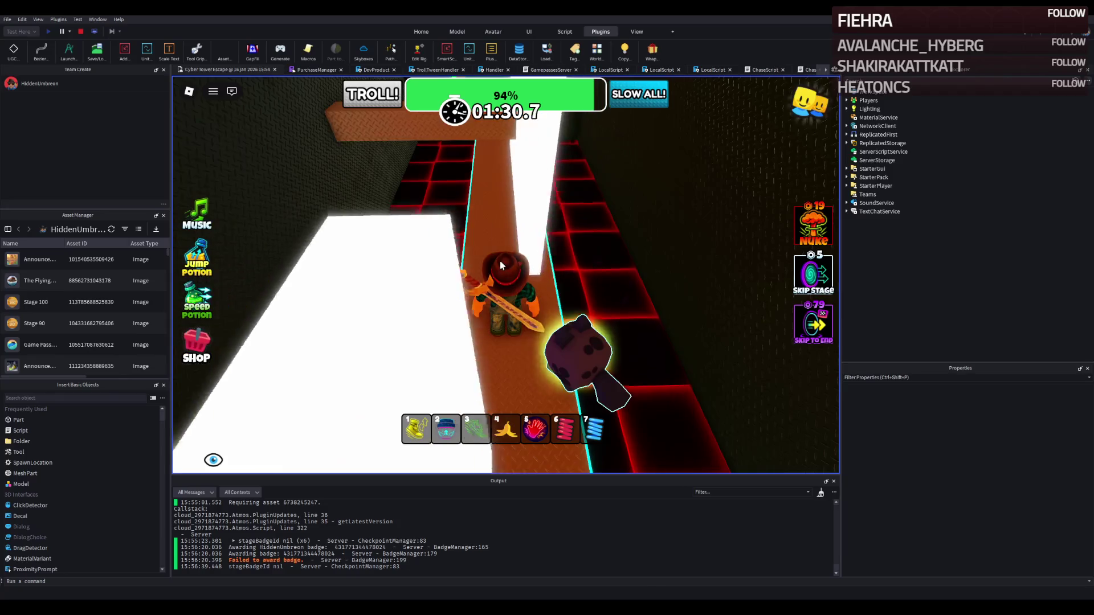
{"action": "key", "text": "w"}
{"action": "key", "text": "w"}
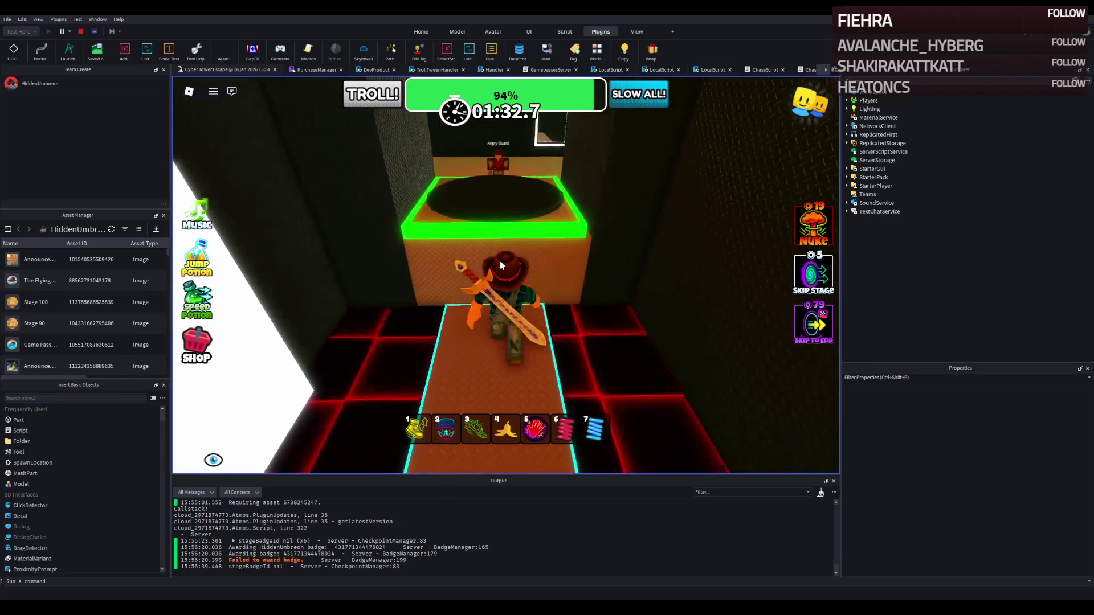
{"action": "key", "text": "w"}
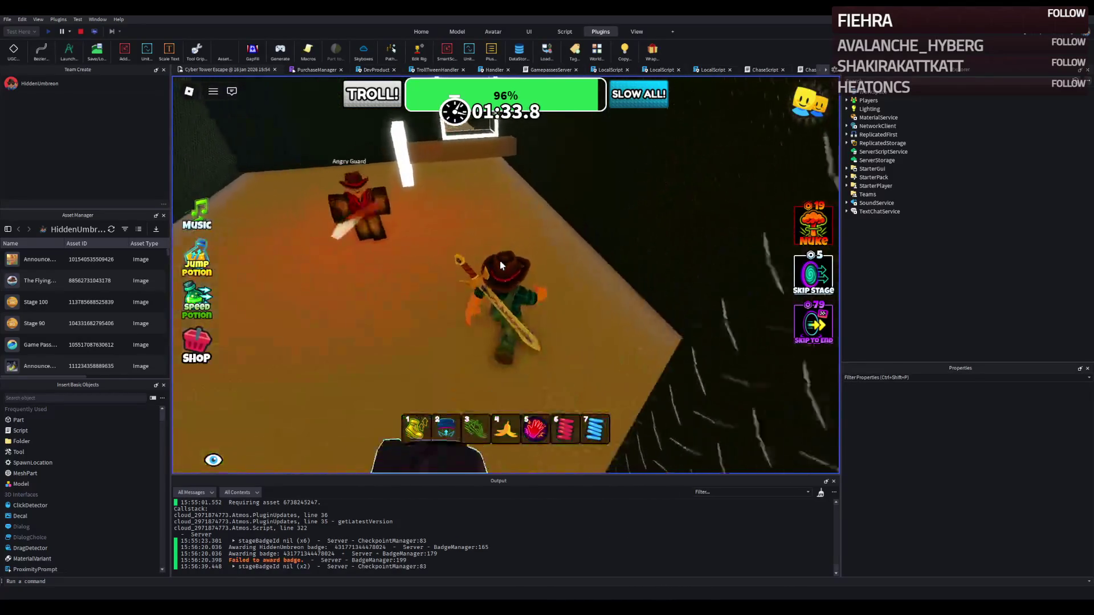
{"action": "key", "text": "w"}
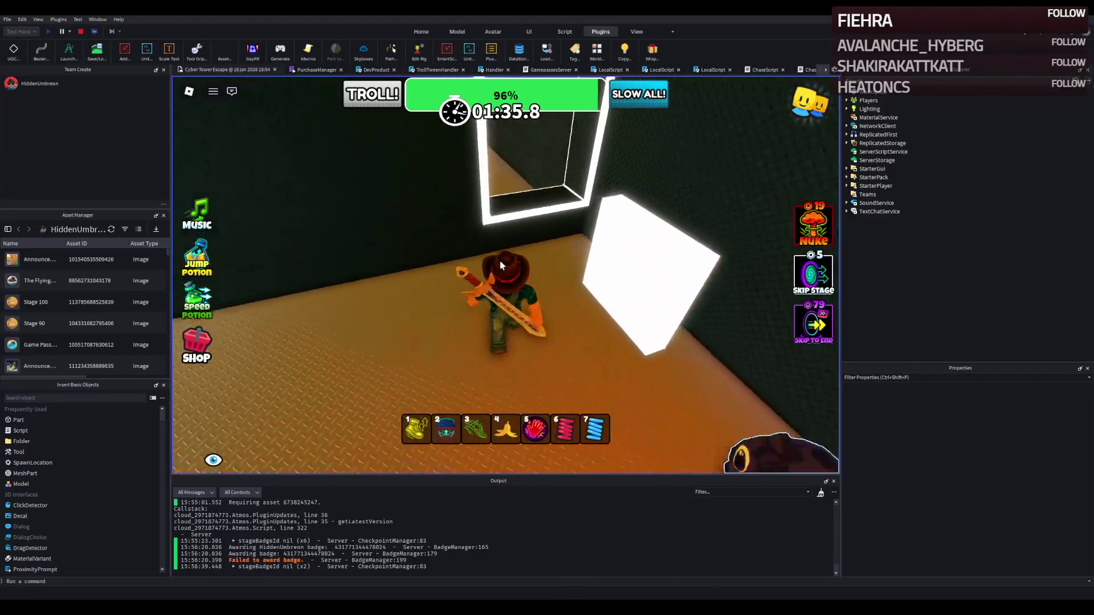
{"action": "key", "text": "w"}
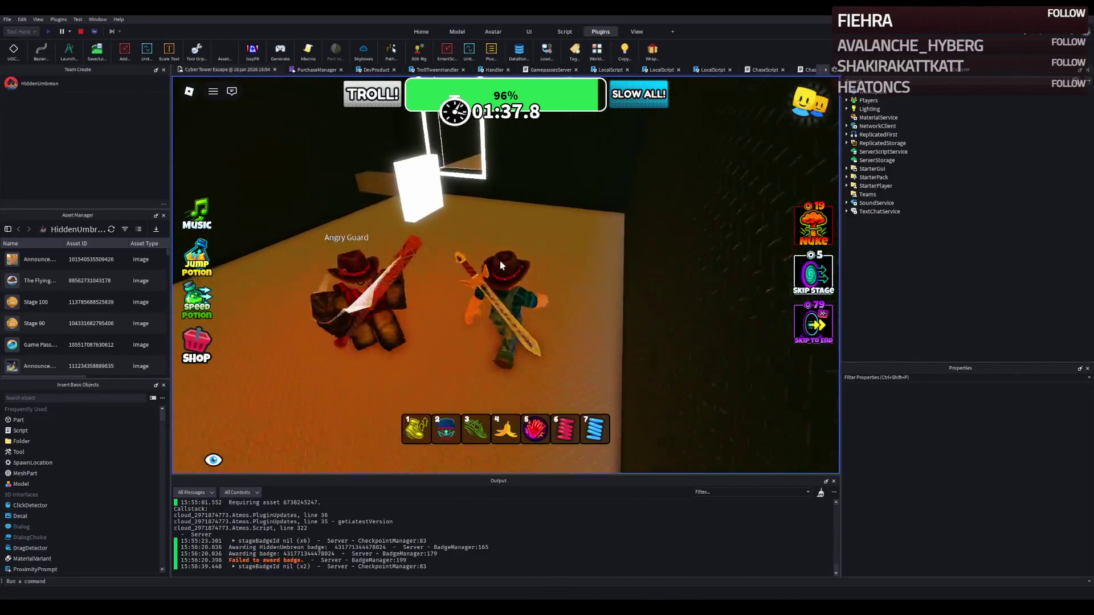
{"action": "key", "text": "w"}
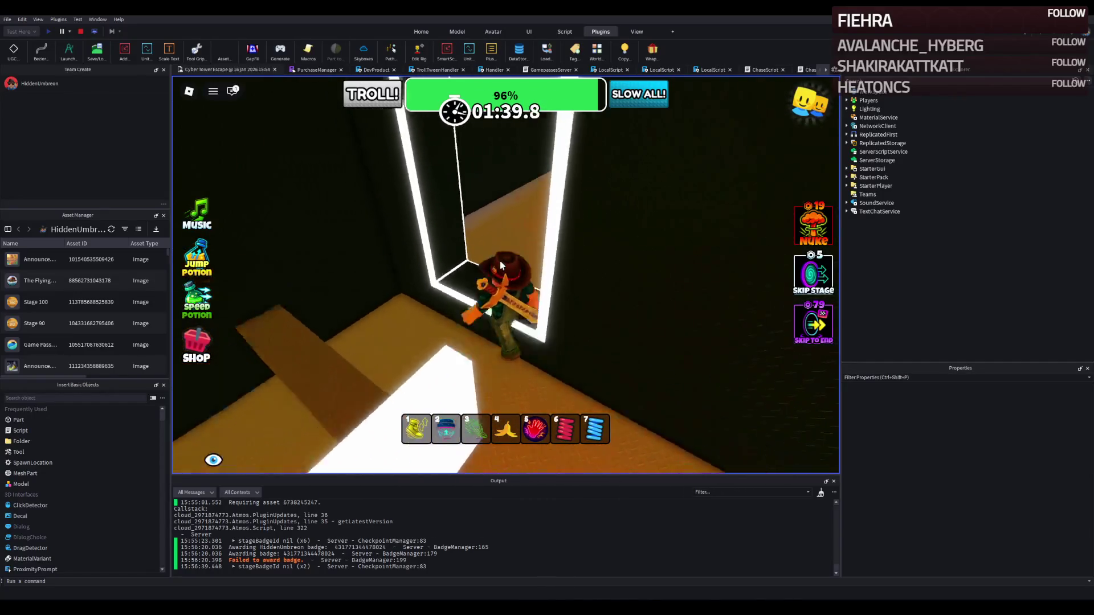
{"action": "key", "text": "w"}
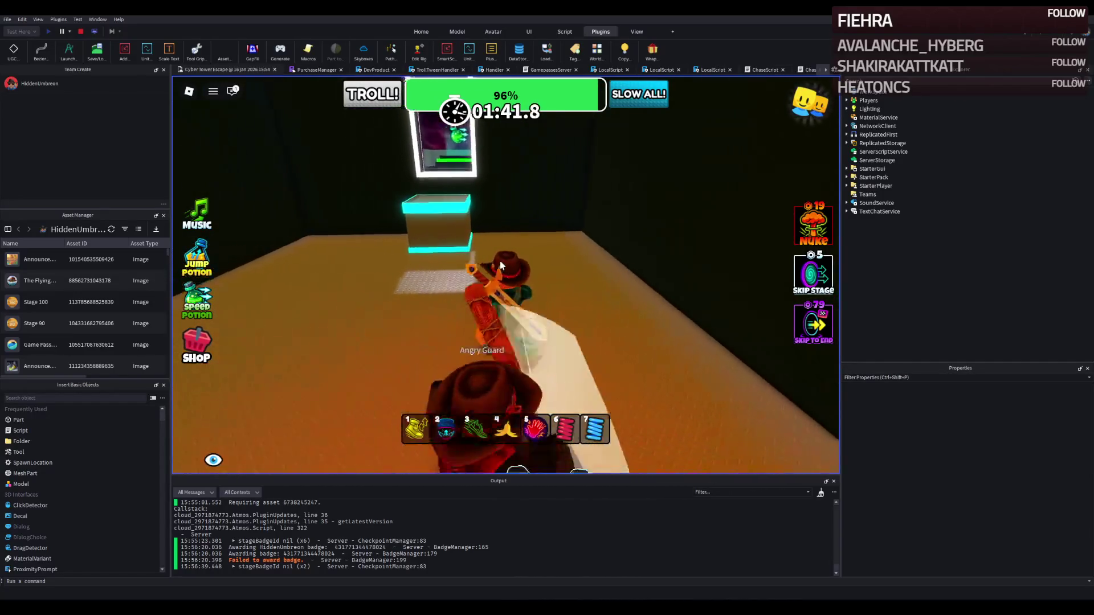
{"action": "key", "text": "w"}
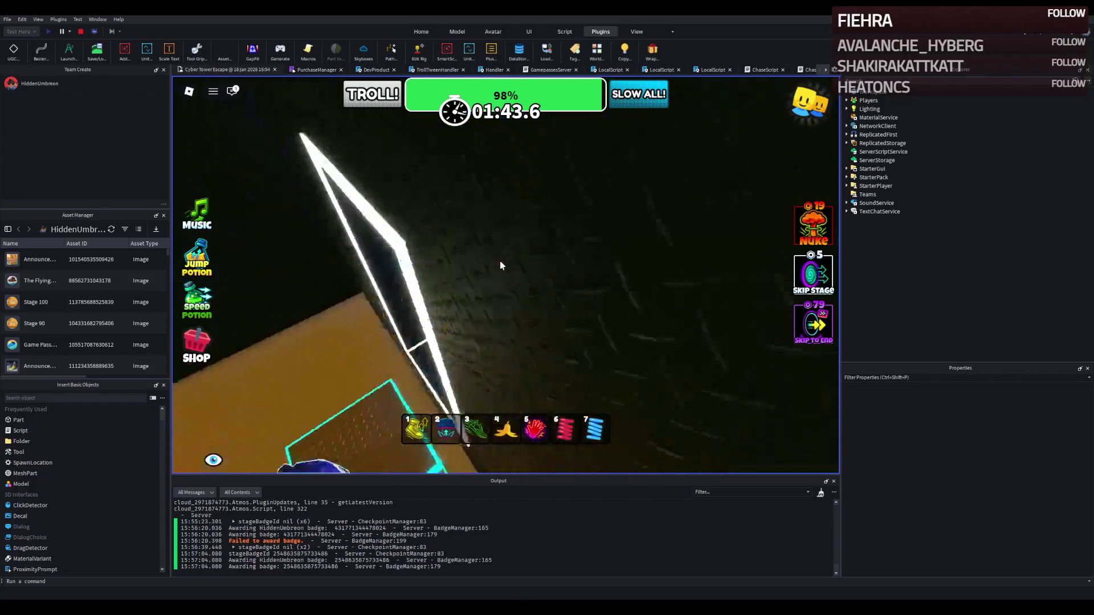
Step: Climb the cyan stairs and cross the grey block onto the cyan path
{"action": "key", "text": "w"}
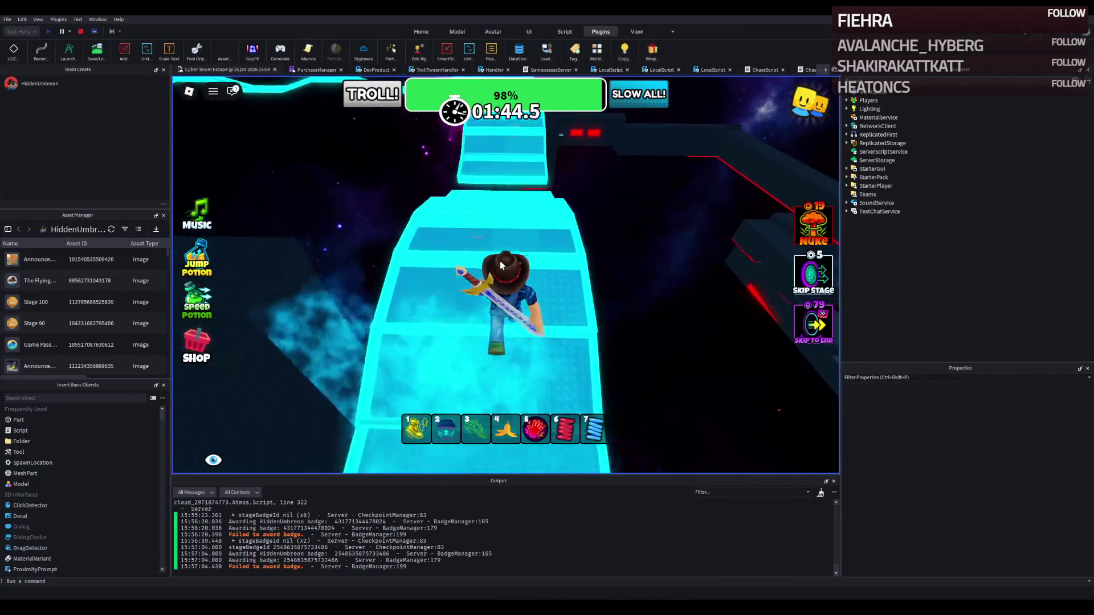
{"action": "key", "text": "w"}
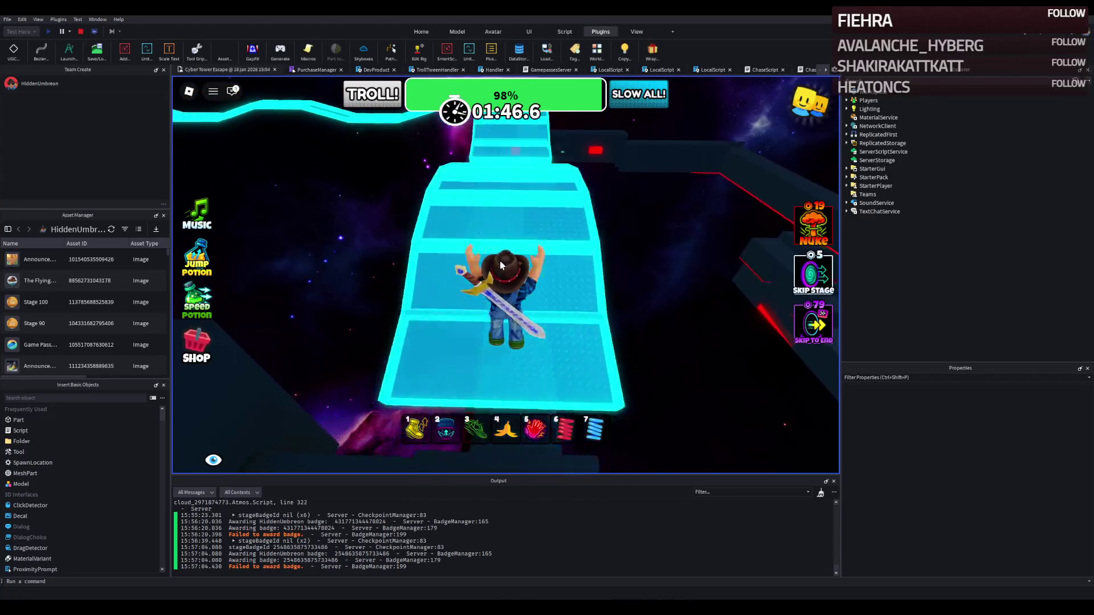
{"action": "key", "text": "w"}
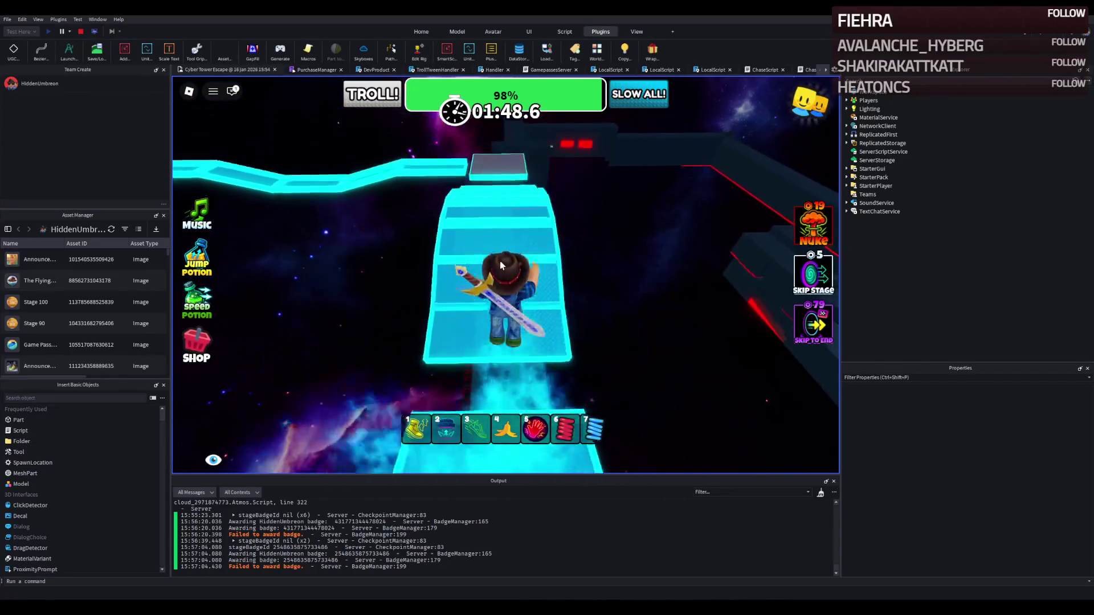
{"action": "key", "text": "w"}
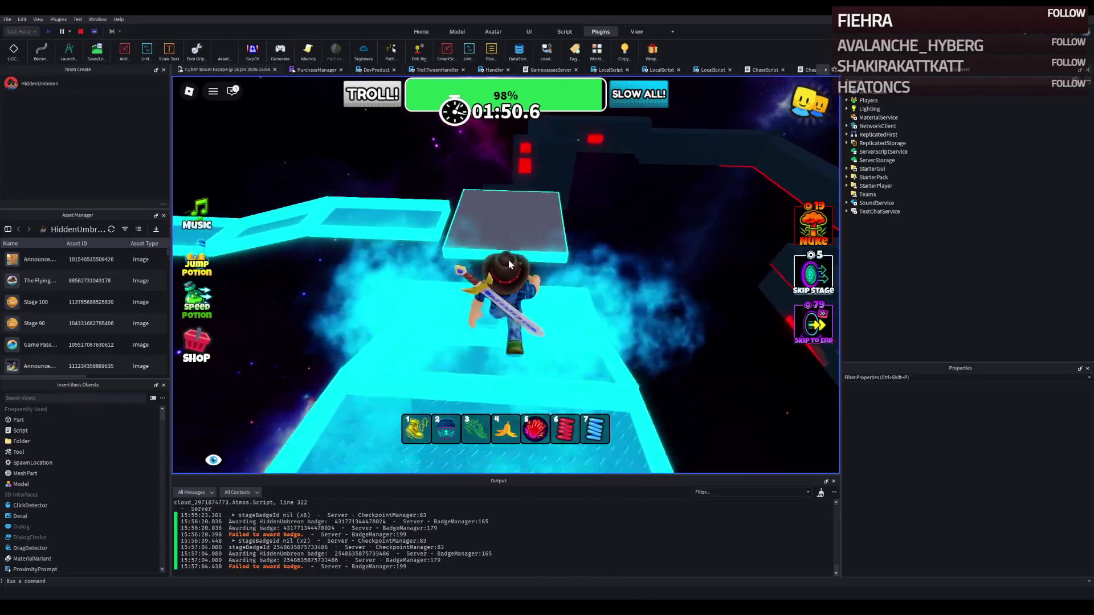
{"action": "key", "text": "w"}
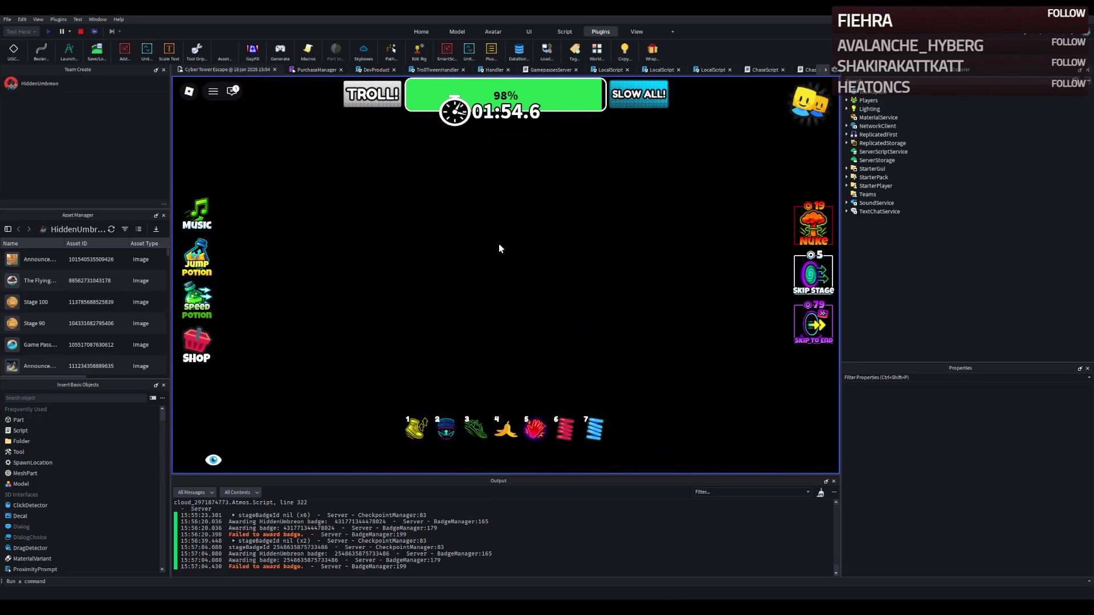
Step: From the checkpoint, climb the cyan stairs again and run along the cyan path off its end
{"action": "key", "text": "w"}
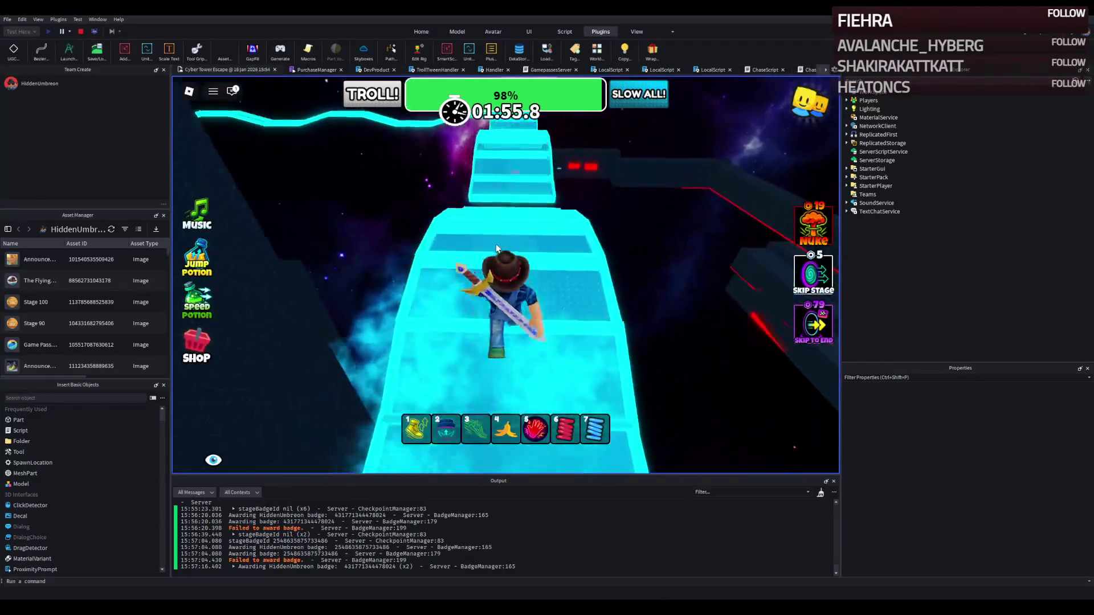
{"action": "key", "text": "w"}
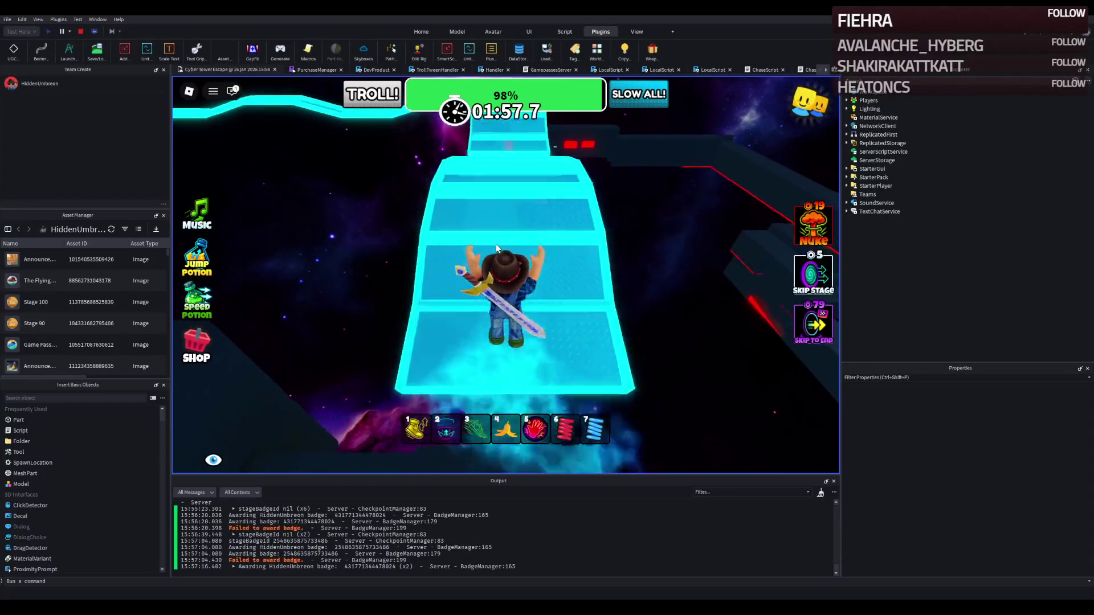
{"action": "key", "text": "w"}
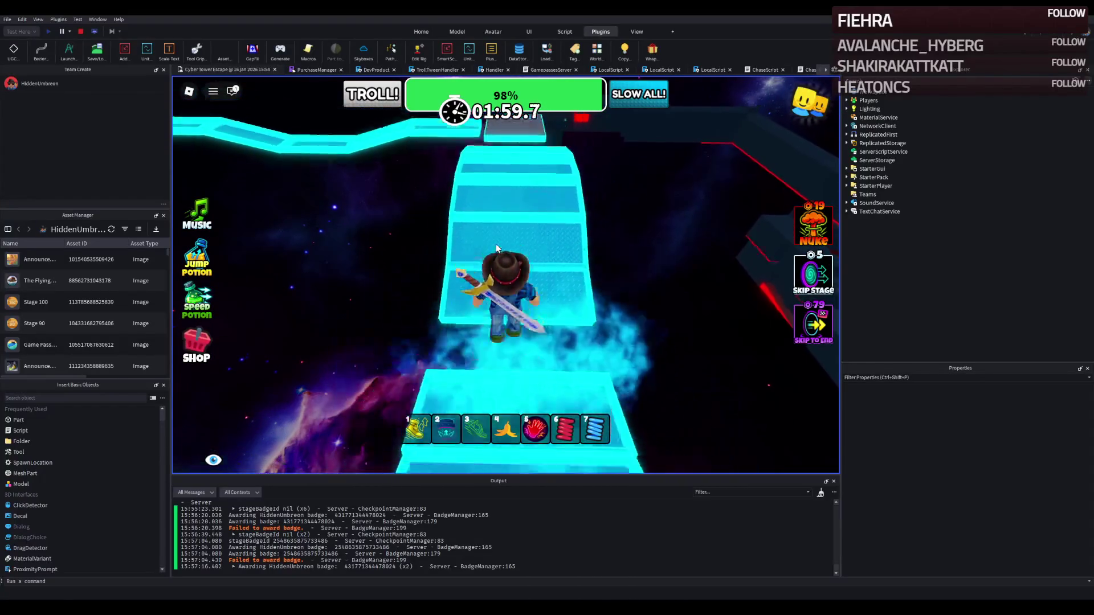
{"action": "key", "text": "w"}
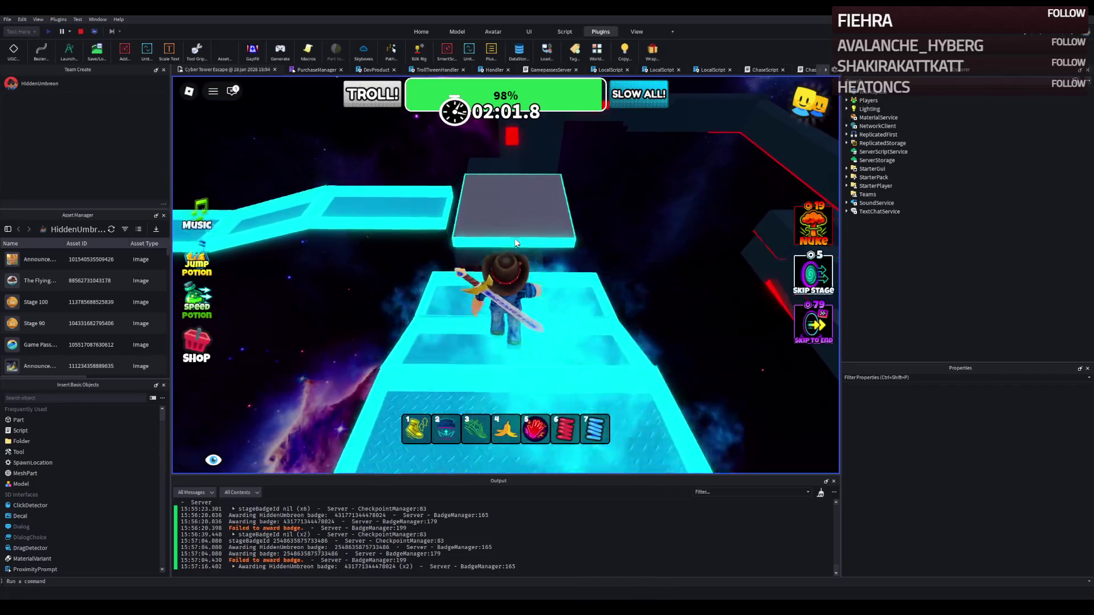
{"action": "key", "text": "w"}
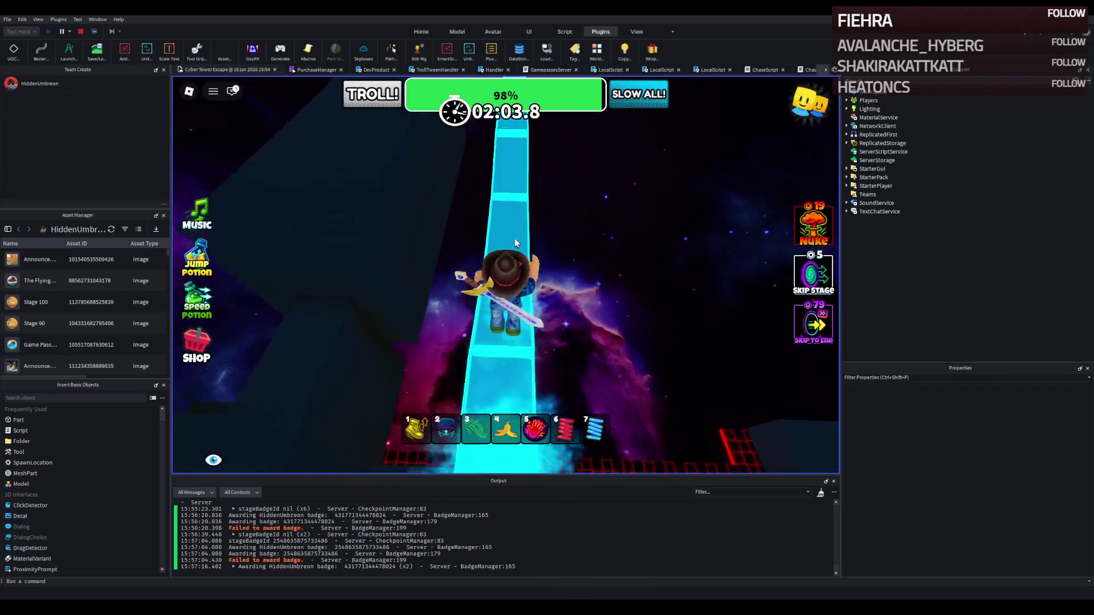
{"action": "key", "text": "w"}
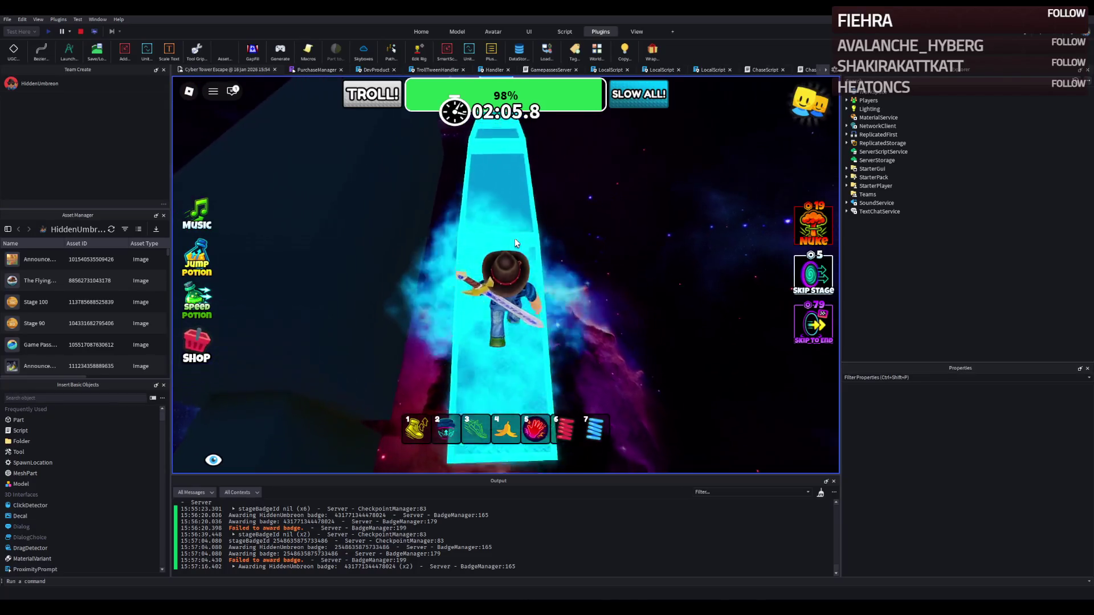
{"action": "key", "text": "w"}
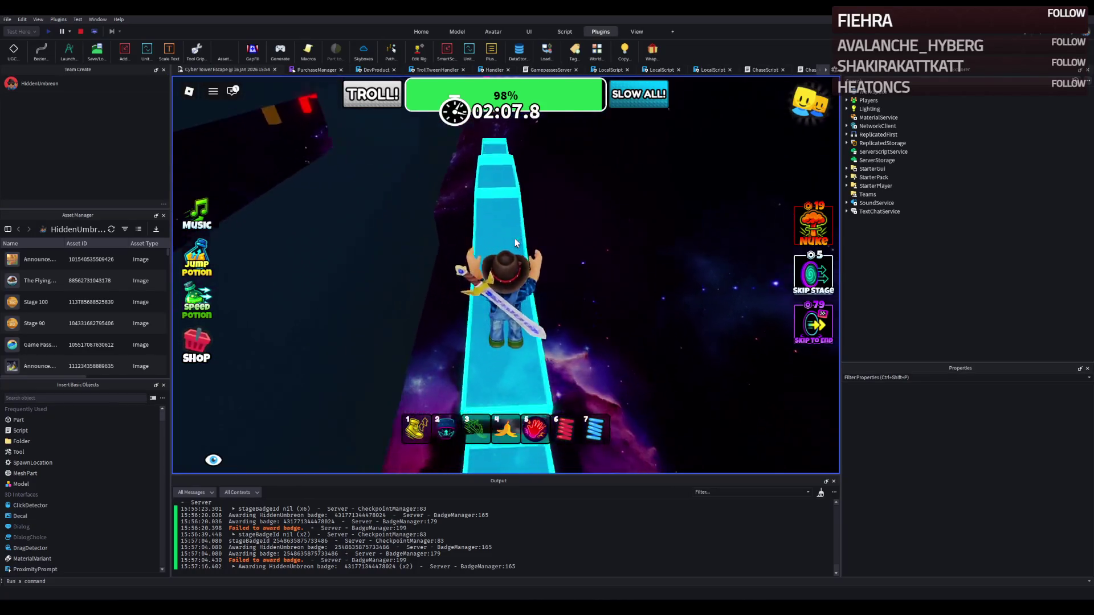
{"action": "key", "text": "w"}
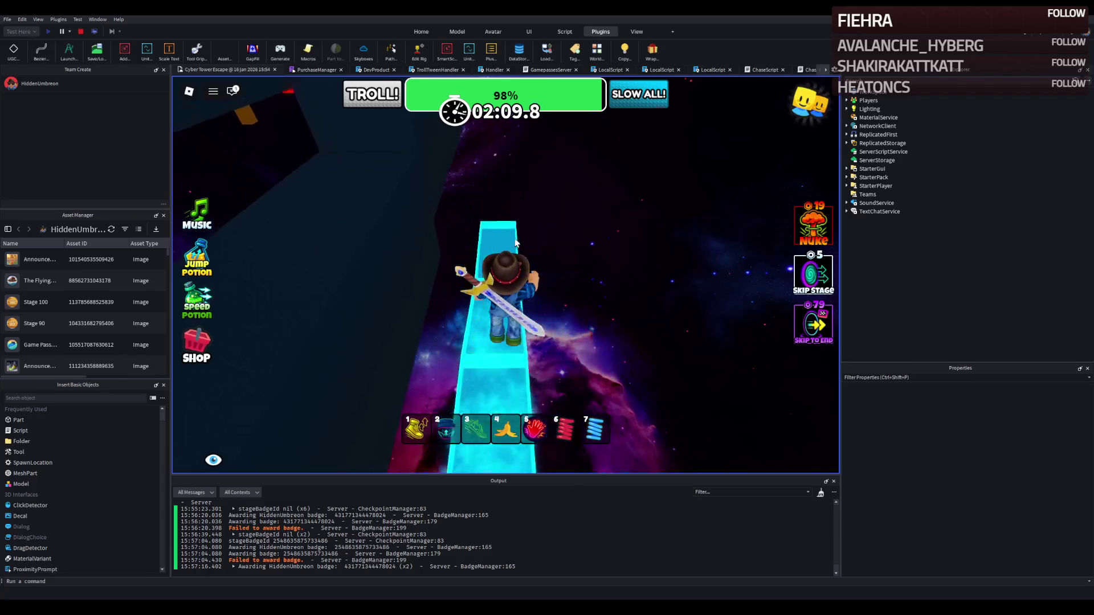
{"action": "key", "text": "w"}
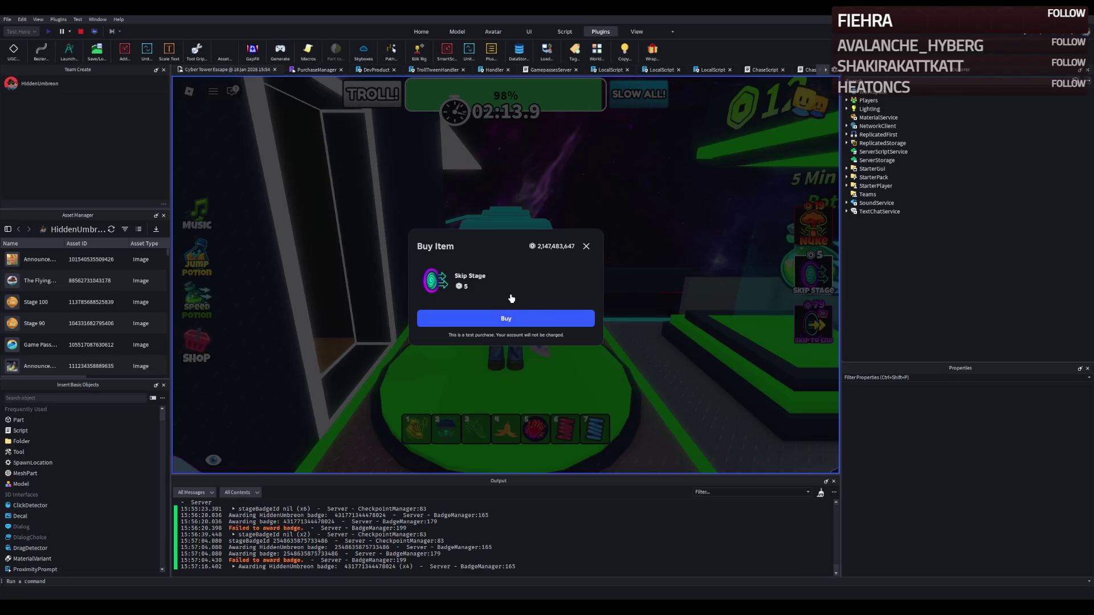
Step: Close the Skip Stage Buy Item prompt to resume play from the green checkpoint
{"action": "left_click", "coordinate": [585, 253]}
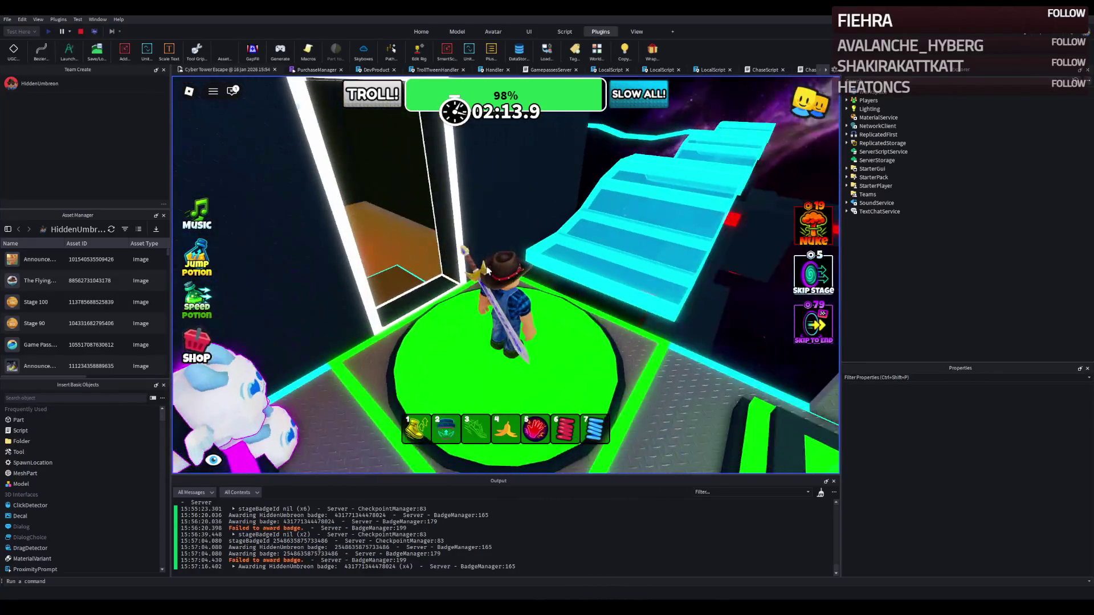
Step: Stop the play-test and fly the camera past the speed-potion platform to the cyan walkway
{"action": "left_click", "coordinate": [80, 31]}
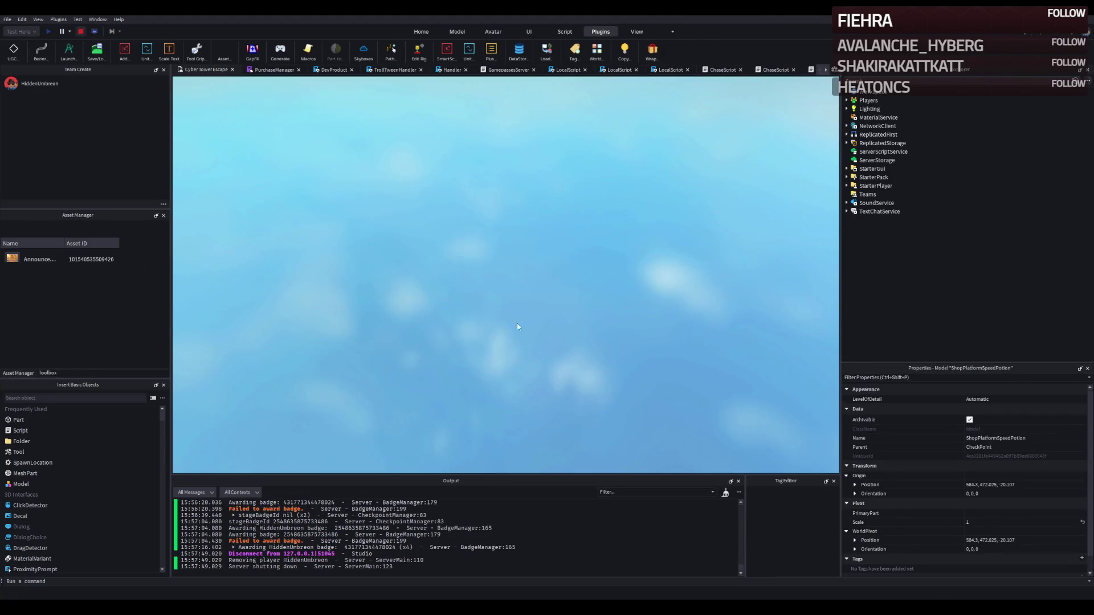
{"action": "key", "text": "e"}
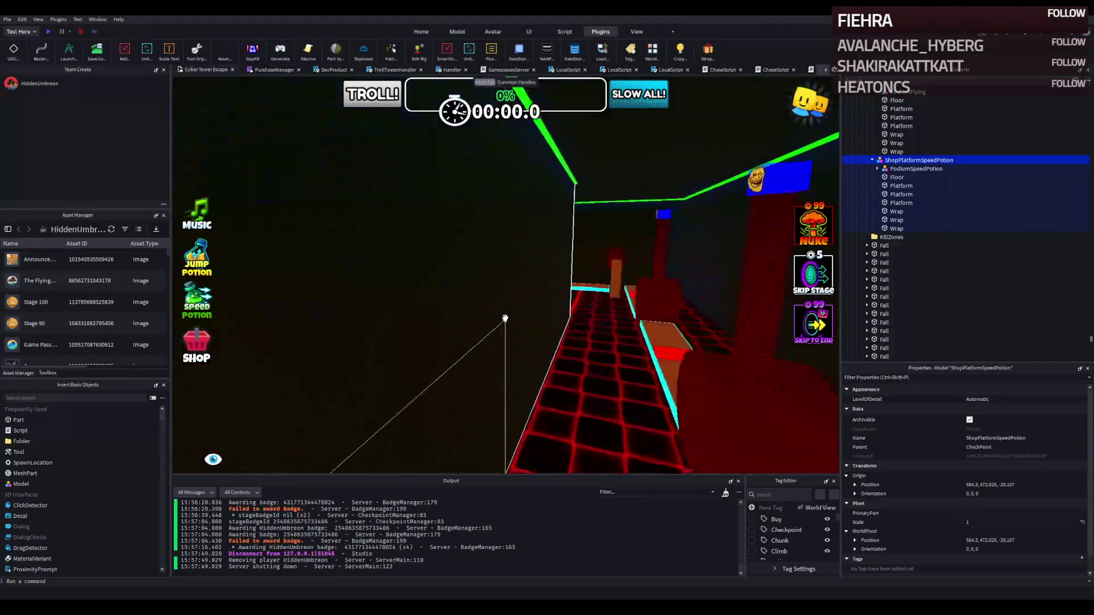
{"action": "key", "text": "e"}
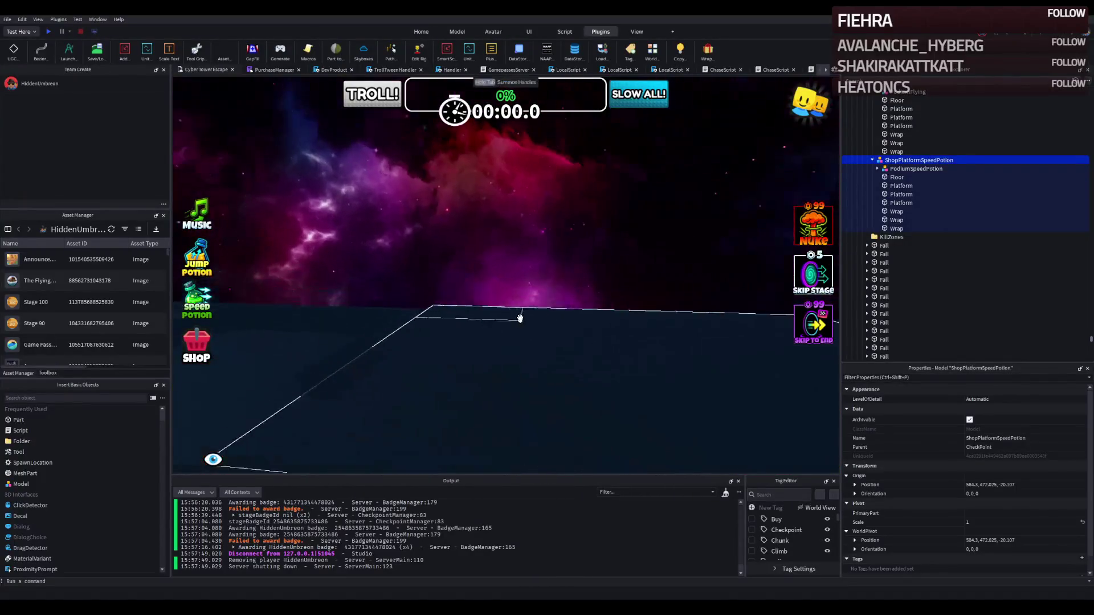
{"action": "key", "text": "q"}
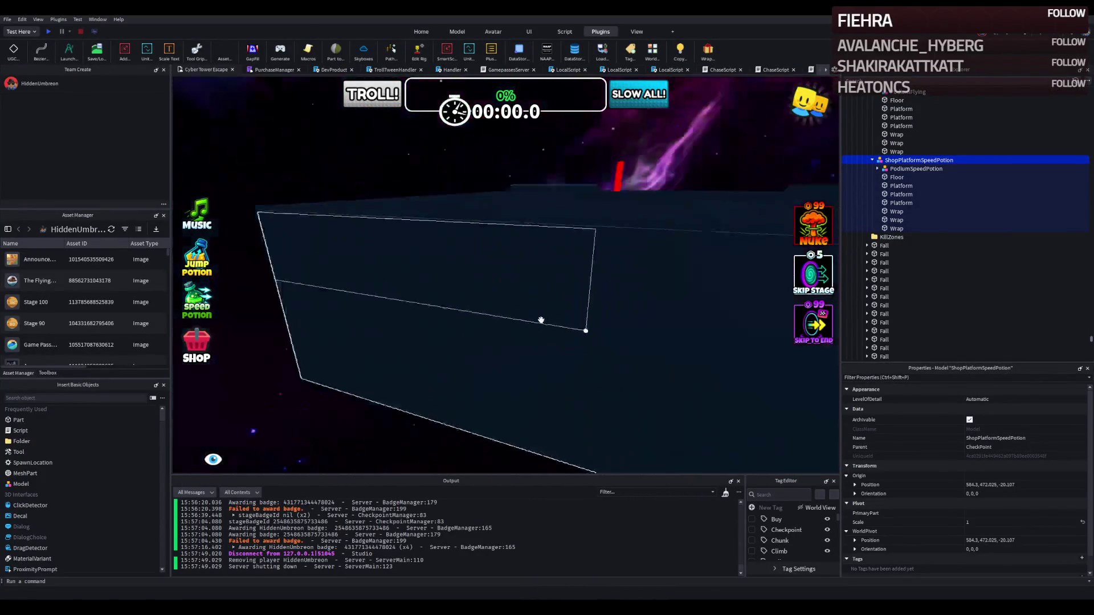
{"action": "key", "text": "e"}
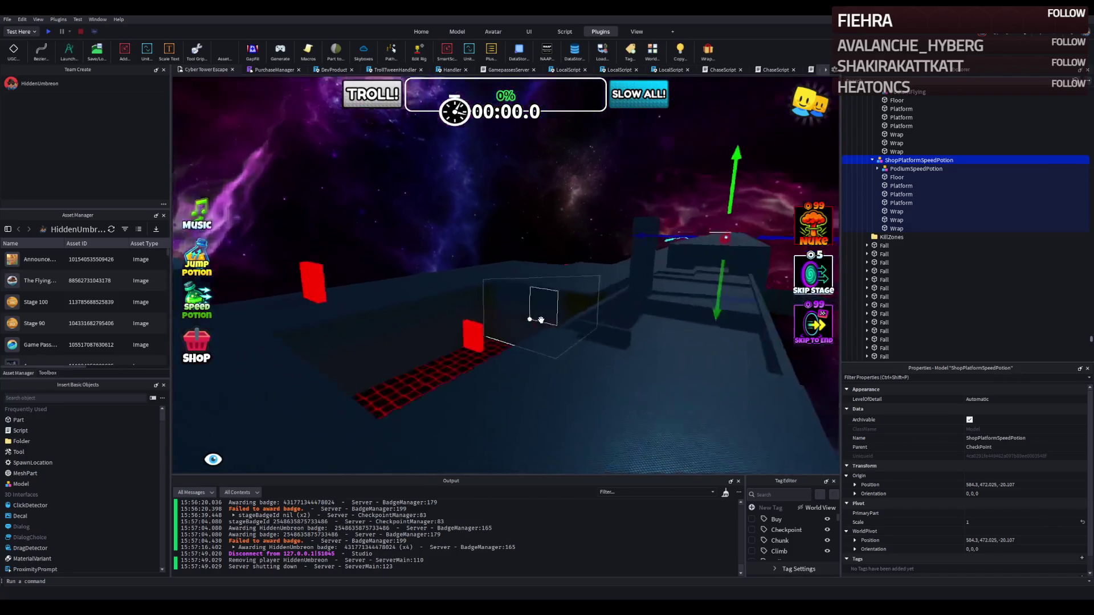
{"action": "key", "text": "w"}
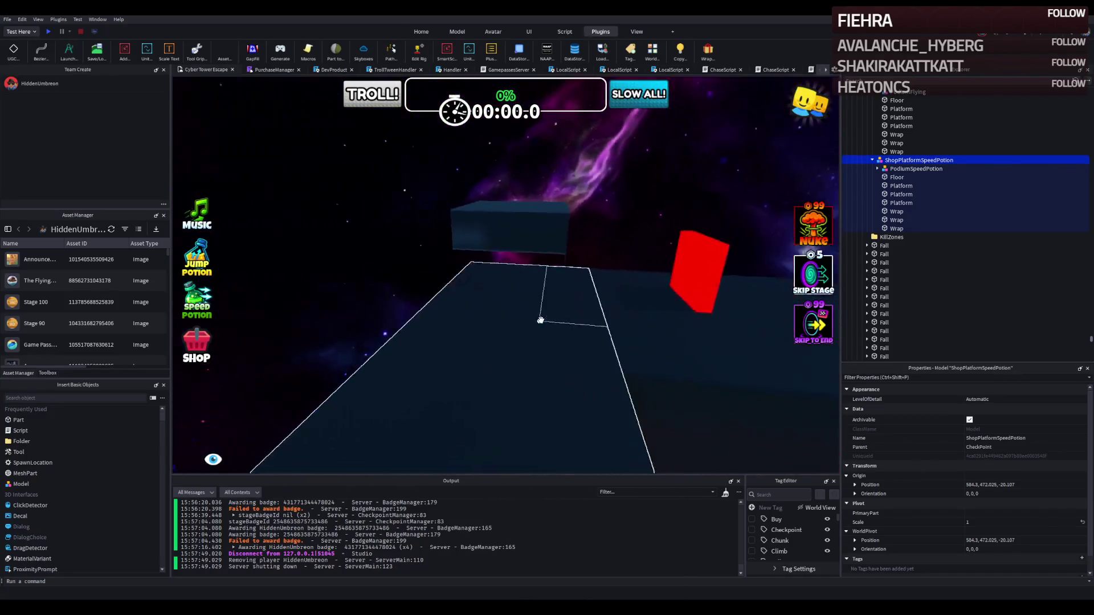
{"action": "key", "text": "w"}
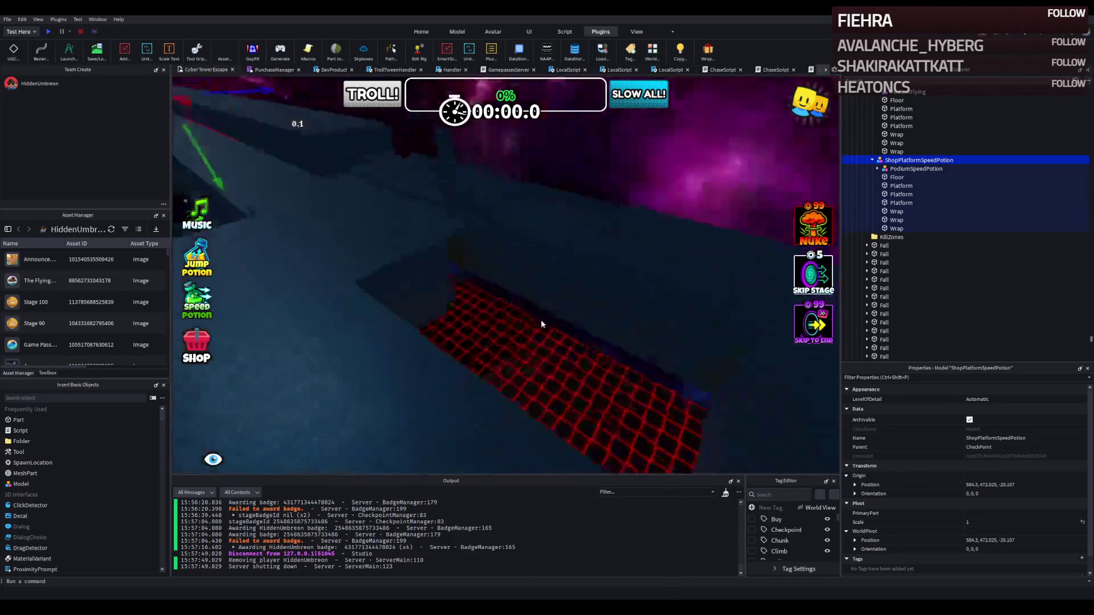
{"action": "key", "text": "f"}
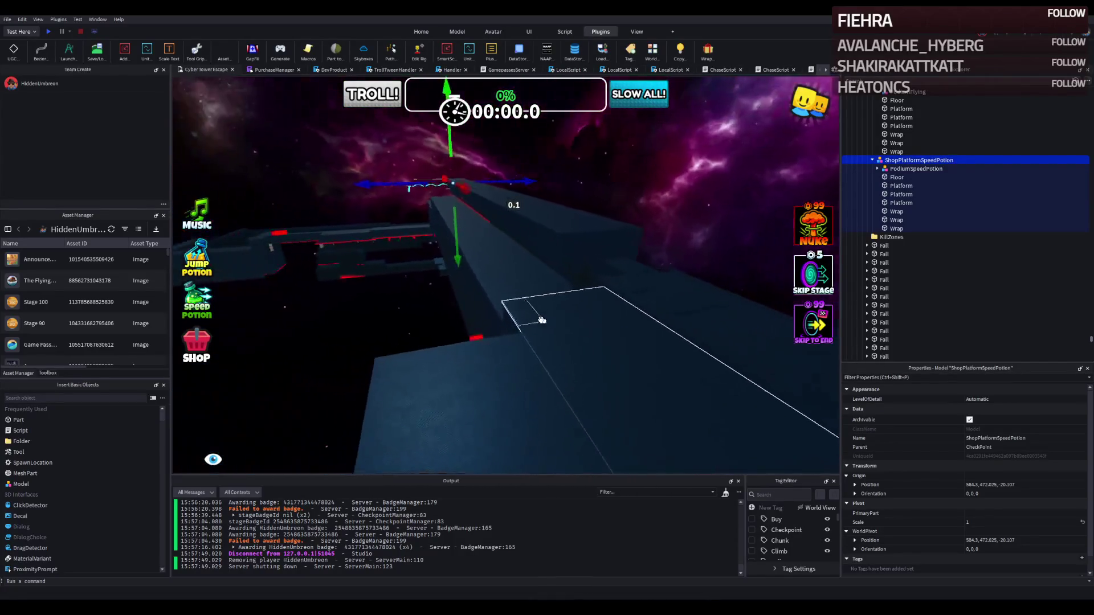
{"action": "key", "text": "s"}
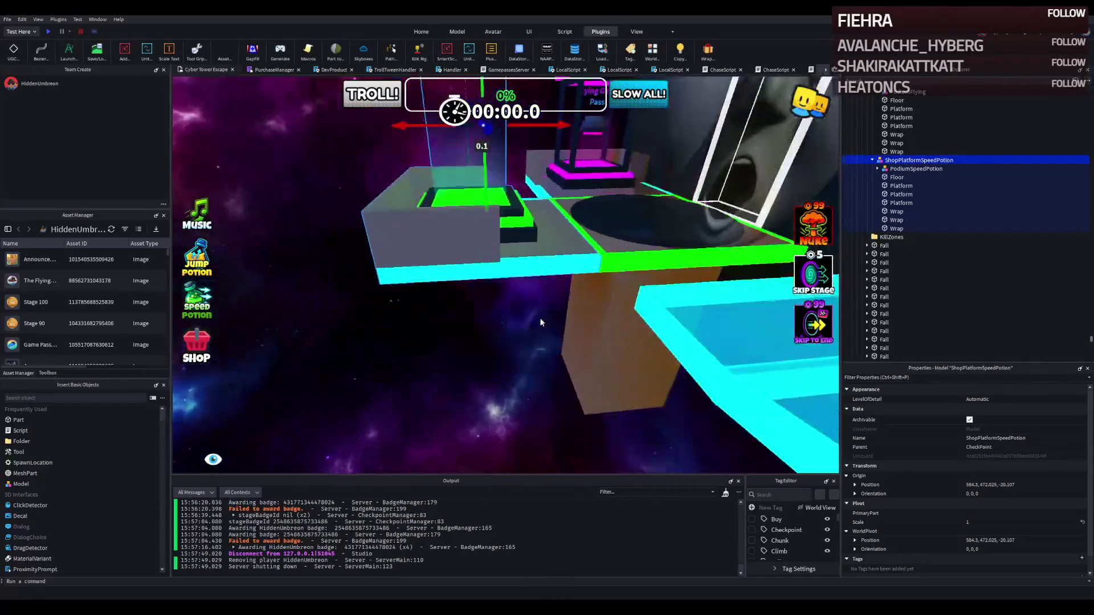
{"action": "key", "text": "d"}
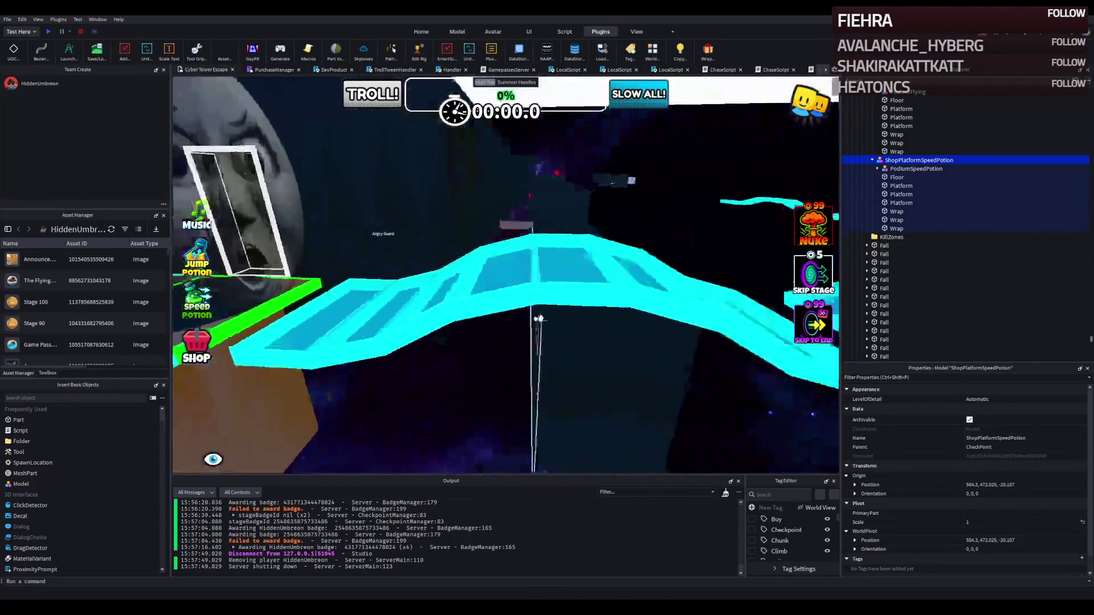
{"action": "key", "text": "d"}
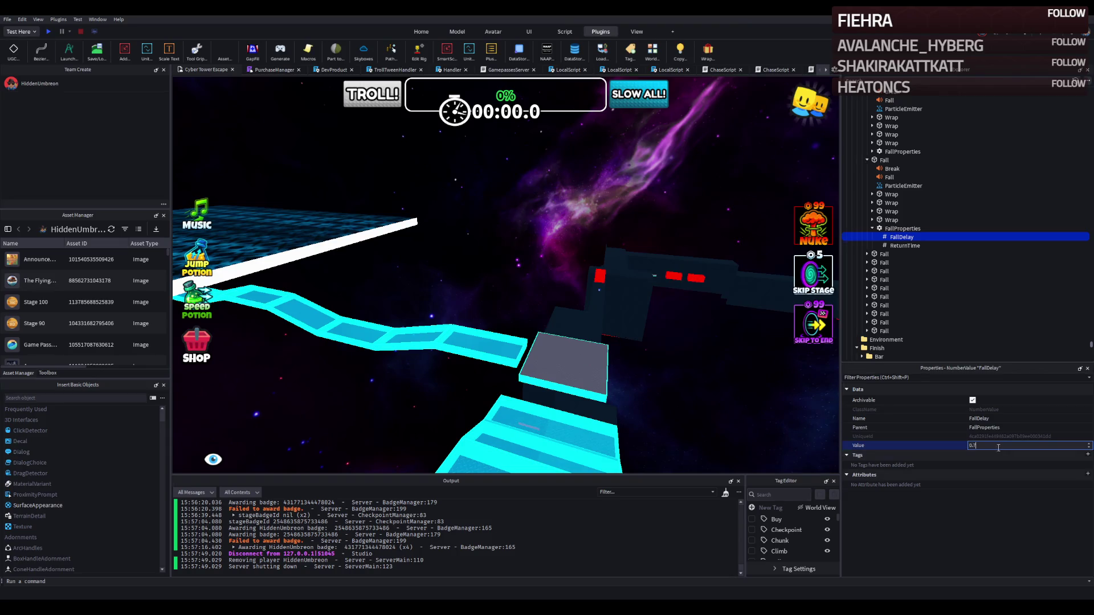
Step: Select a cyan Fall platform and expand the Fall platforms' FallProperties groups in Explorer
{"action": "left_click", "coordinate": [450, 308]}
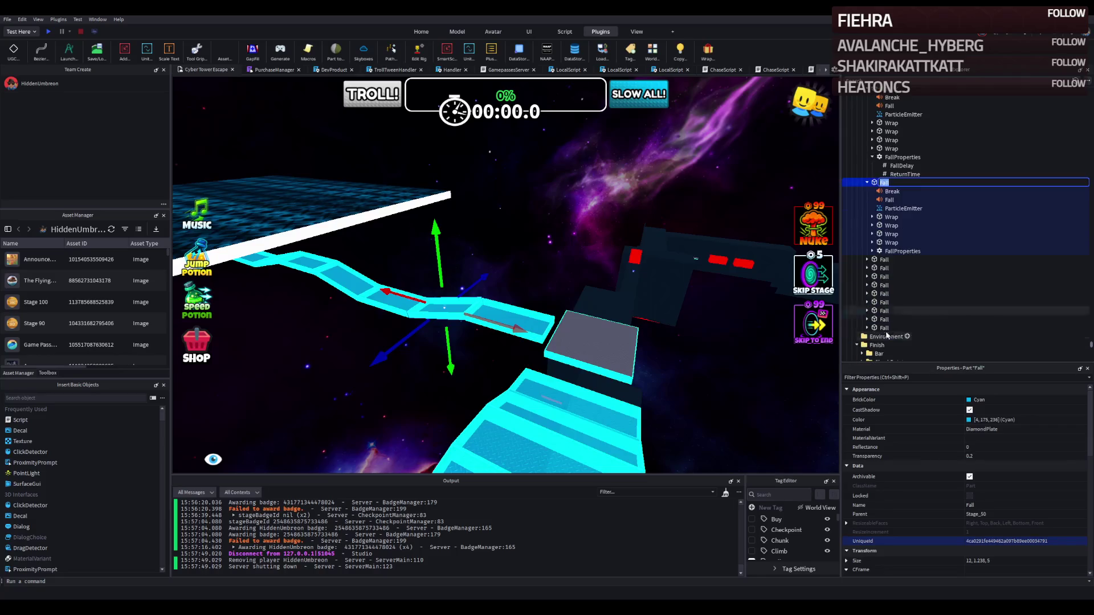
{"action": "key", "text": "f"}
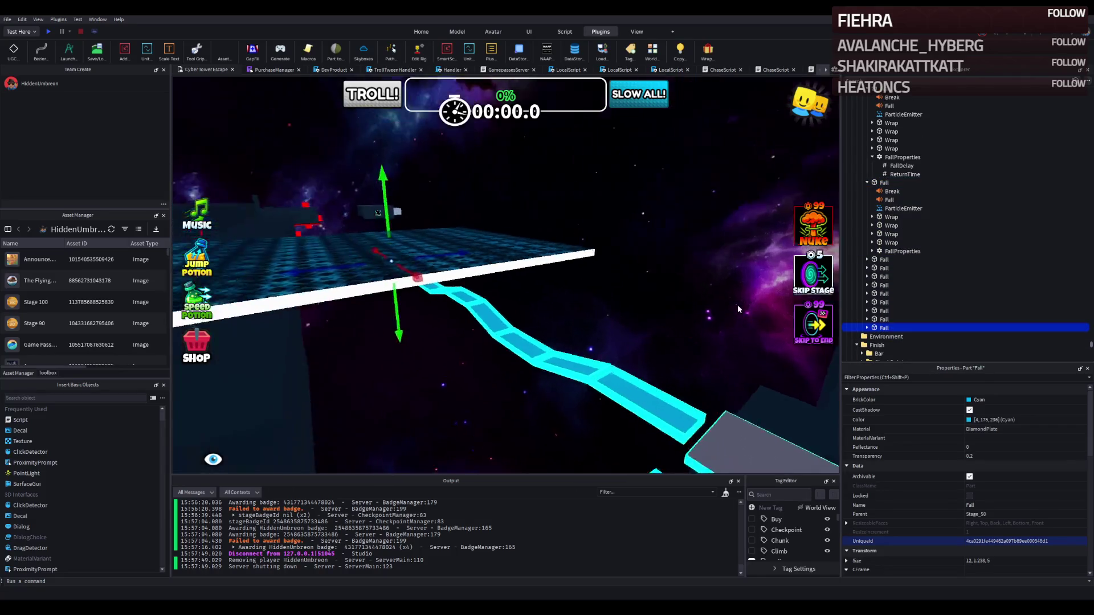
{"action": "left_click", "coordinate": [868, 328]}
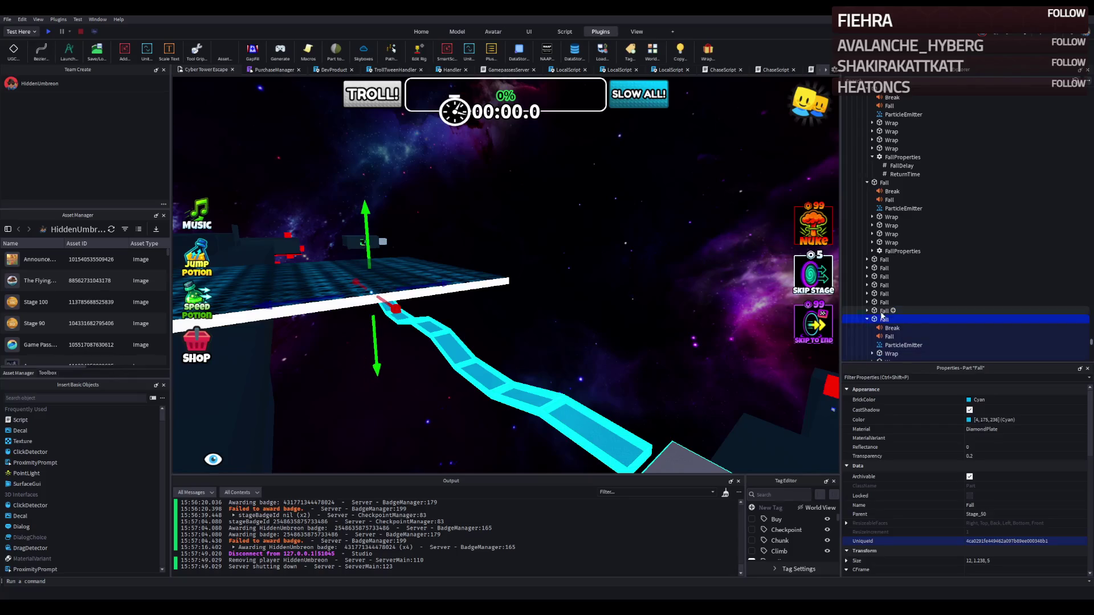
{"action": "left_click", "coordinate": [883, 285]}
{"action": "key", "text": "Up"}
{"action": "key", "text": "Up"}
{"action": "key", "text": "Up"}
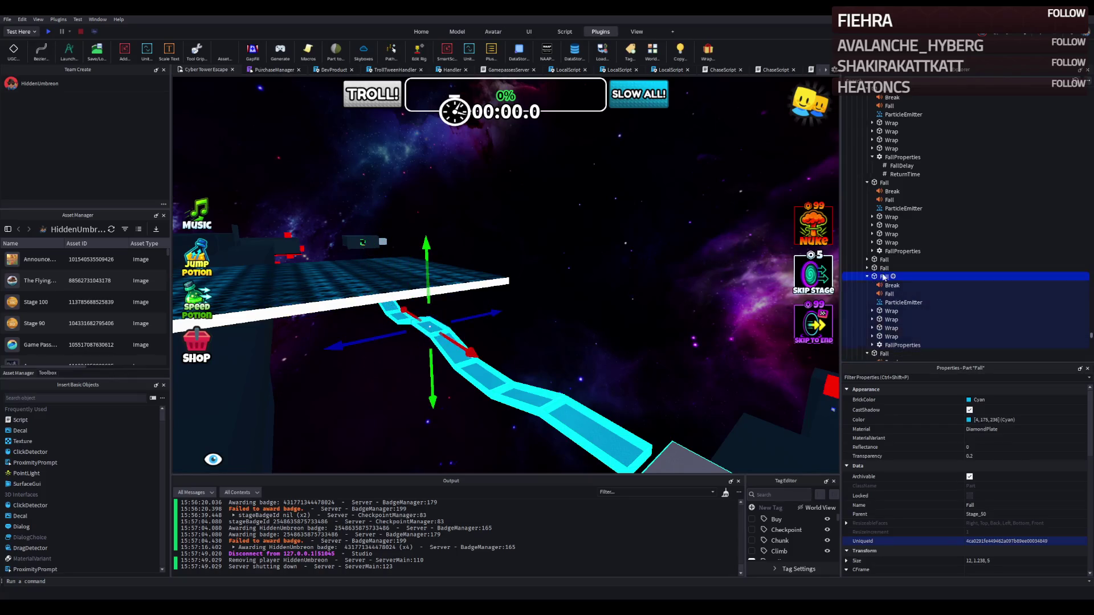
{"action": "scroll", "coordinate": [918, 283], "scroll_direction": "down", "scroll_amount": 15}
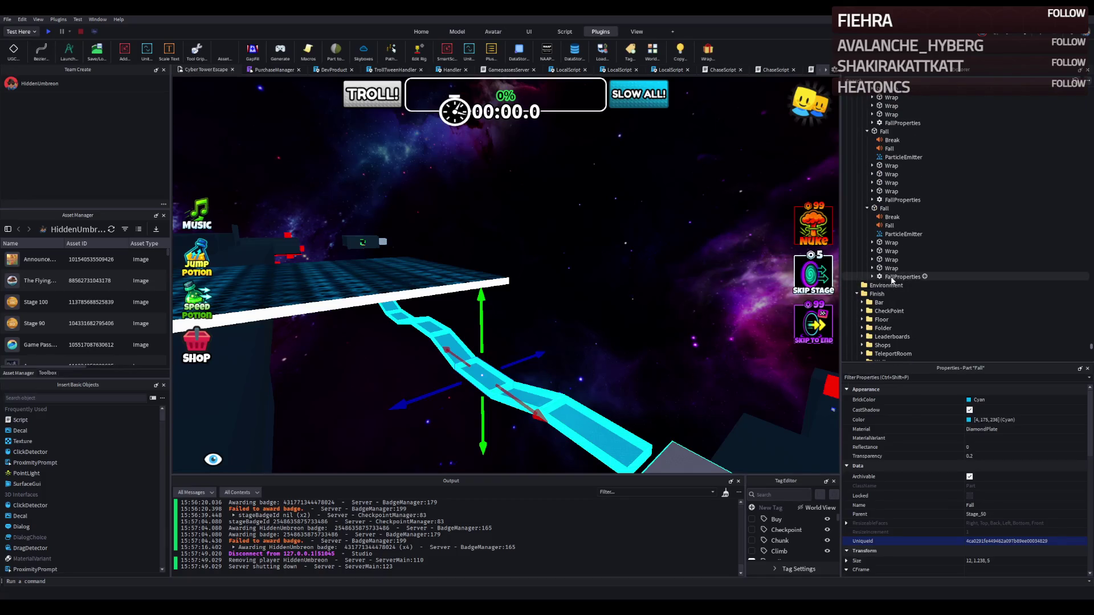
{"action": "double_click", "coordinate": [903, 276]}
{"action": "double_click", "coordinate": [902, 200]}
{"action": "scroll", "coordinate": [895, 163], "scroll_direction": "up", "scroll_amount": 2}
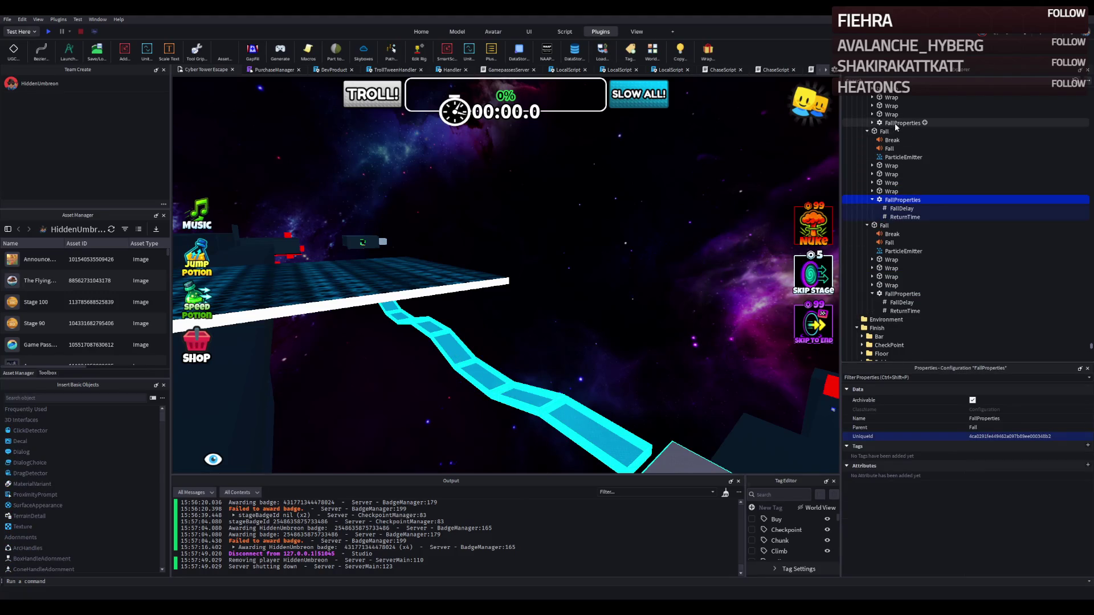
{"action": "left_click", "coordinate": [896, 159]}
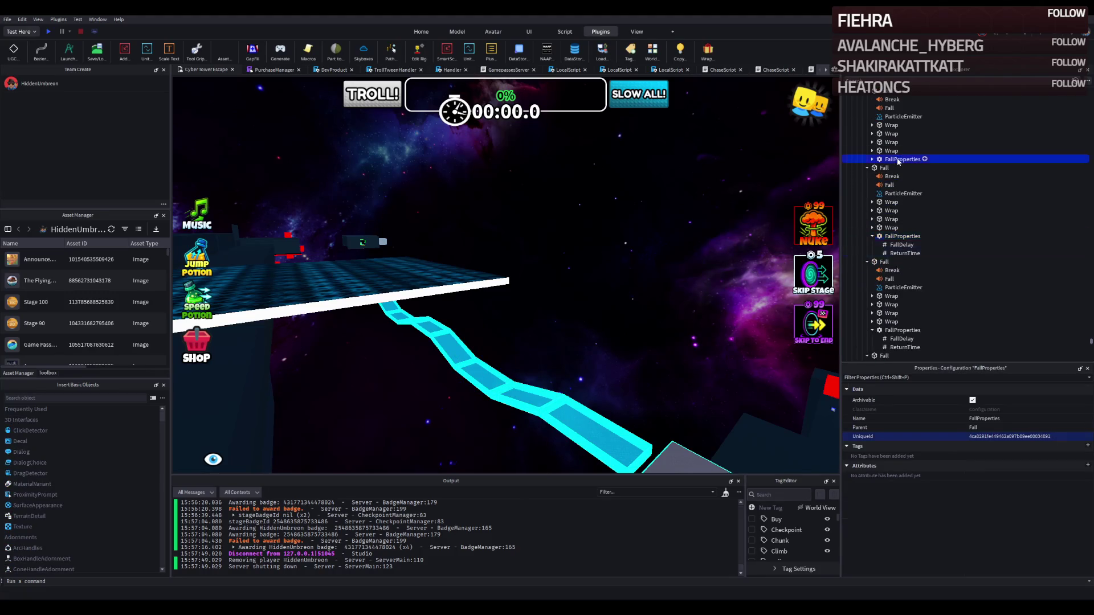
{"action": "scroll", "coordinate": [895, 188], "scroll_direction": "down", "scroll_amount": 2}
{"action": "scroll", "coordinate": [894, 210], "scroll_direction": "down", "scroll_amount": 2}
{"action": "scroll", "coordinate": [894, 212], "scroll_direction": "up", "scroll_amount": 3}
{"action": "double_click", "coordinate": [892, 216]}
{"action": "scroll", "coordinate": [890, 216], "scroll_direction": "up", "scroll_amount": 5}
{"action": "left_click", "coordinate": [894, 238]}
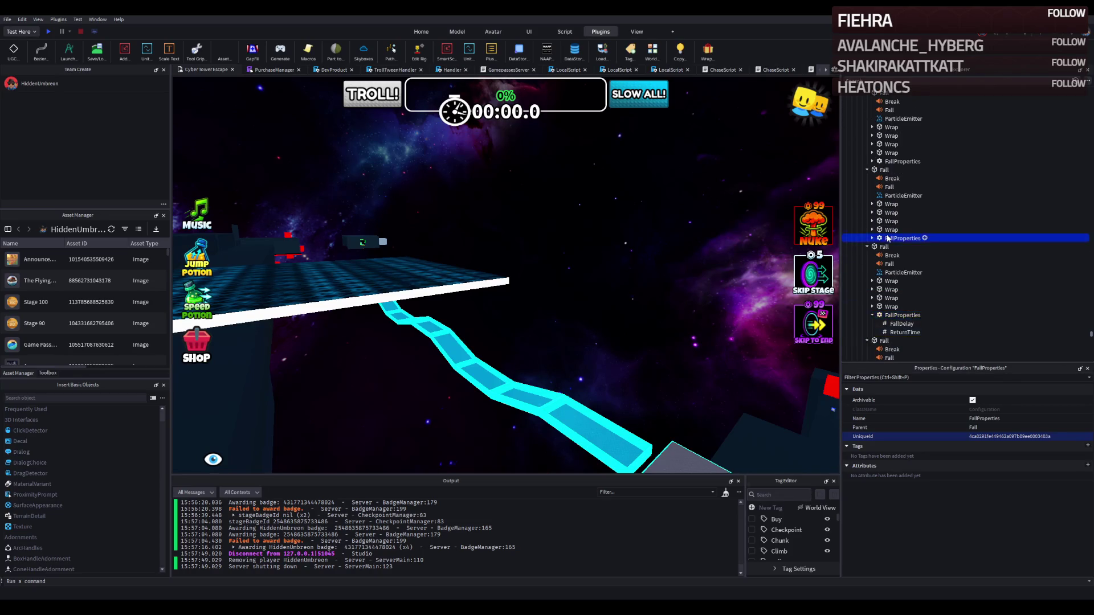
{"action": "scroll", "coordinate": [894, 238], "scroll_direction": "up", "scroll_amount": 4}
{"action": "left_click", "coordinate": [895, 230]}
{"action": "scroll", "coordinate": [895, 228], "scroll_direction": "up", "scroll_amount": 4}
{"action": "left_click", "coordinate": [895, 226]}
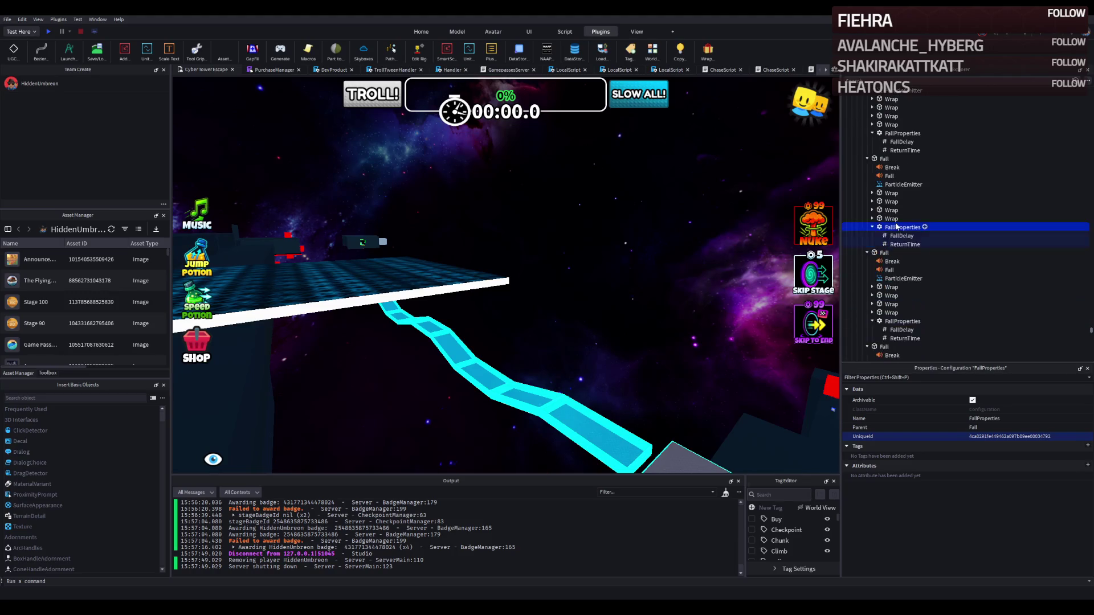
{"action": "scroll", "coordinate": [897, 228], "scroll_direction": "up", "scroll_amount": 3}
{"action": "double_click", "coordinate": [898, 229]}
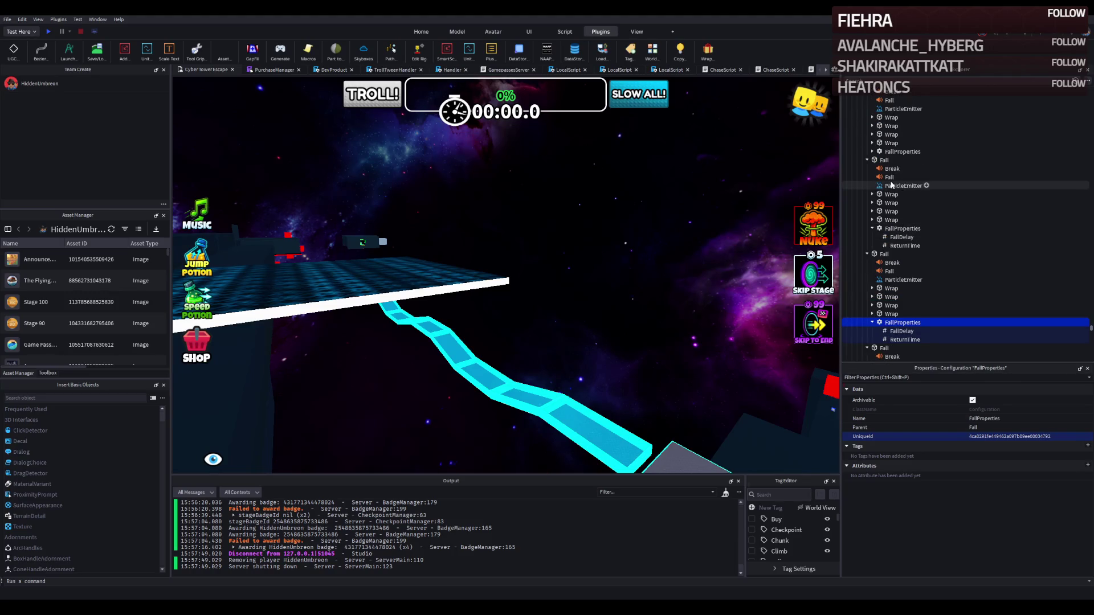
{"action": "scroll", "coordinate": [900, 227], "scroll_direction": "up", "scroll_amount": 2}
{"action": "double_click", "coordinate": [901, 246]}
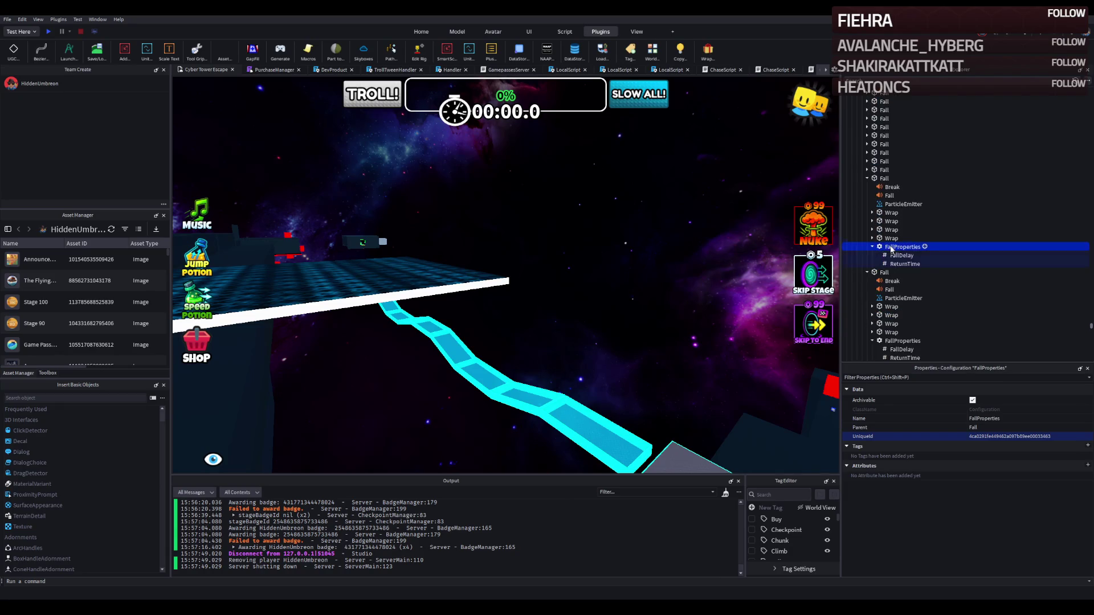
Step: Multi-select the twelve FallDelay values across the Stage_50 Fall platforms
{"action": "left_click", "coordinate": [899, 256]}
{"action": "scroll", "coordinate": [898, 263], "scroll_direction": "down", "scroll_amount": 3}
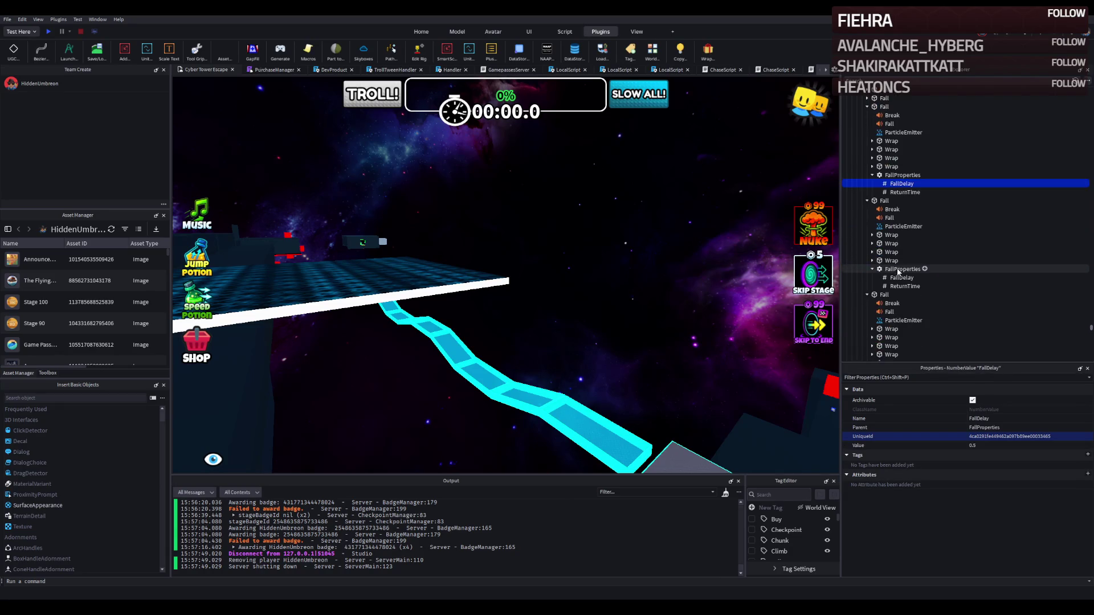
{"action": "left_click", "coordinate": [900, 277], "text": "ctrl"}
{"action": "scroll", "coordinate": [891, 311], "scroll_direction": "down", "scroll_amount": 2}
{"action": "left_click", "coordinate": [899, 324], "text": "ctrl"}
{"action": "scroll", "coordinate": [897, 333], "scroll_direction": "down", "scroll_amount": 1}
{"action": "scroll", "coordinate": [896, 333], "scroll_direction": "down", "scroll_amount": 2}
{"action": "left_click", "coordinate": [897, 326], "text": "ctrl"}
{"action": "scroll", "coordinate": [896, 324], "scroll_direction": "down", "scroll_amount": 1}
{"action": "scroll", "coordinate": [896, 325], "scroll_direction": "down", "scroll_amount": 1}
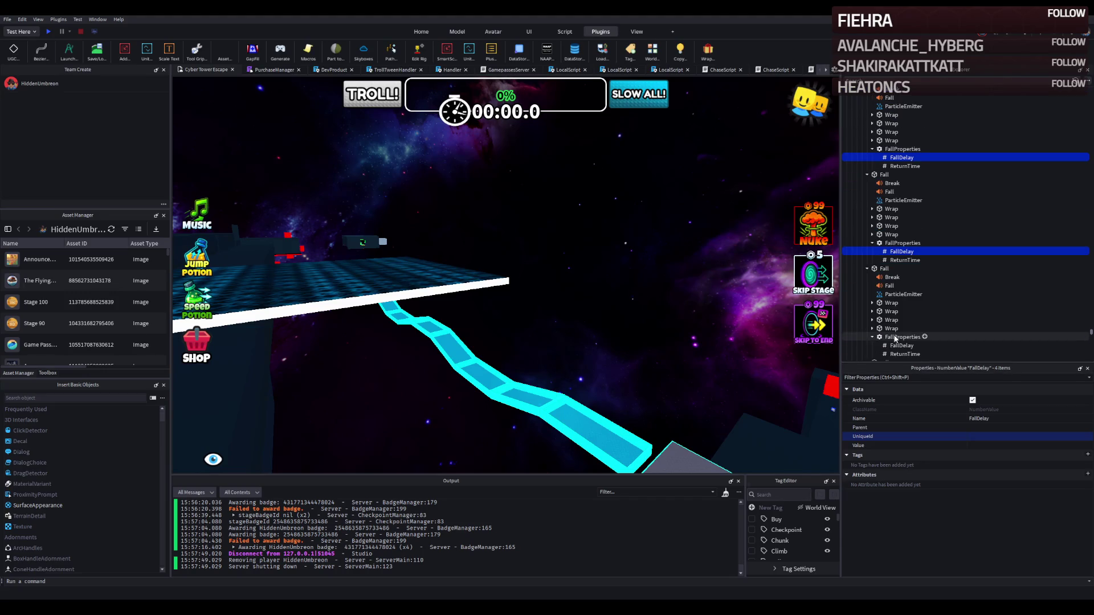
{"action": "left_click", "coordinate": [898, 344], "text": "ctrl"}
{"action": "left_click", "coordinate": [894, 345], "text": "ctrl"}
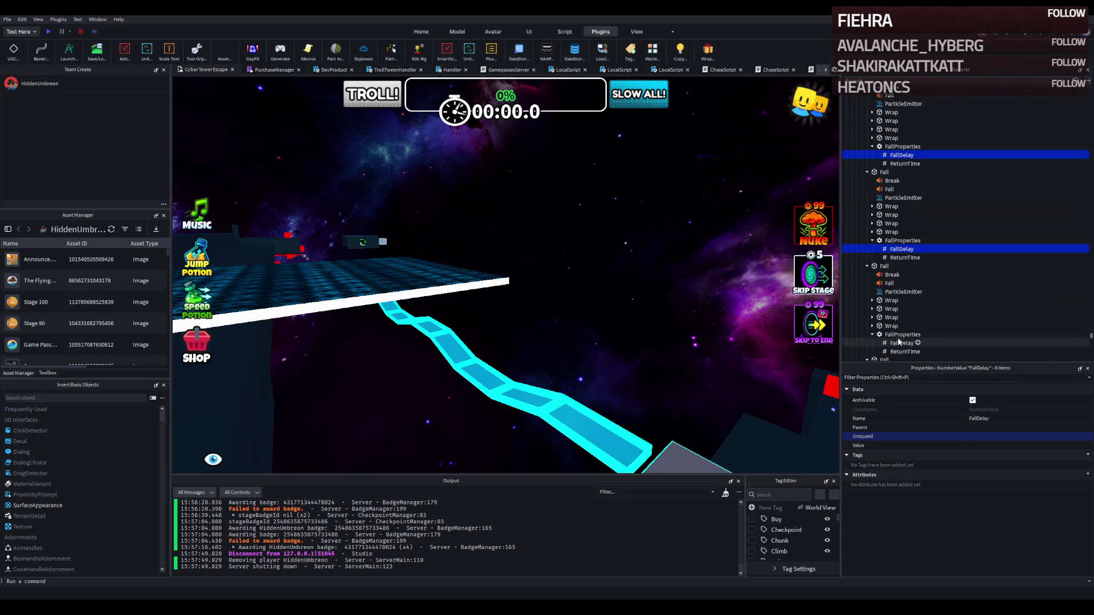
{"action": "left_click", "coordinate": [893, 344], "text": "ctrl"}
{"action": "scroll", "coordinate": [895, 342], "scroll_direction": "down", "scroll_amount": 2}
{"action": "left_click", "coordinate": [903, 341], "text": "ctrl"}
{"action": "scroll", "coordinate": [906, 337], "scroll_direction": "down", "scroll_amount": 2}
{"action": "left_click", "coordinate": [904, 340], "text": "ctrl"}
{"action": "scroll", "coordinate": [904, 340], "scroll_direction": "down", "scroll_amount": 2}
{"action": "left_click", "coordinate": [903, 339], "text": "ctrl"}
{"action": "scroll", "coordinate": [904, 340], "scroll_direction": "down", "scroll_amount": 2}
{"action": "left_click", "coordinate": [904, 339], "text": "ctrl"}
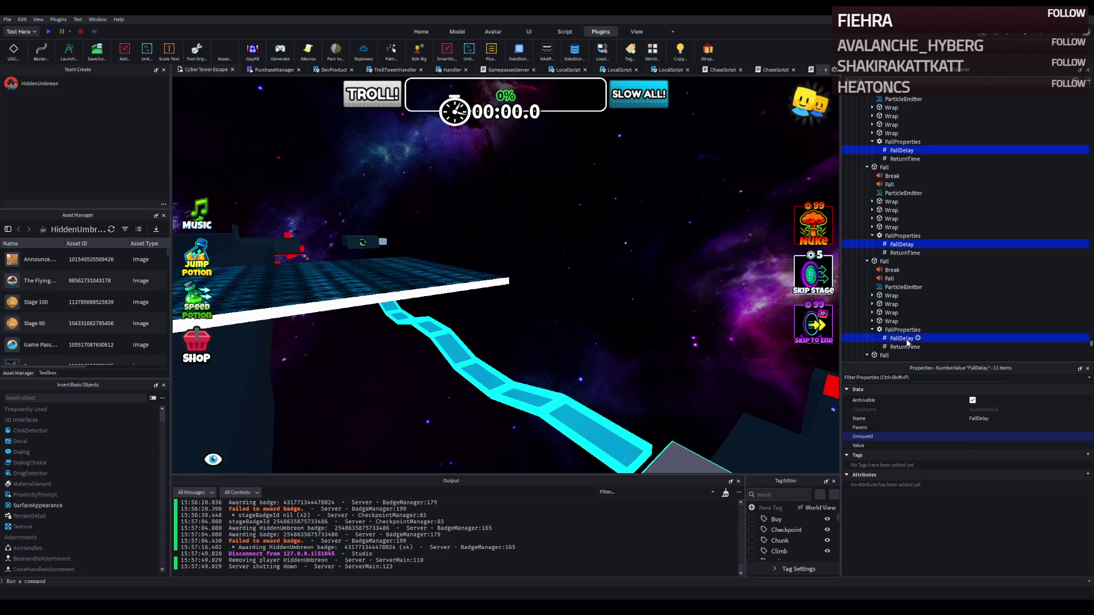
{"action": "scroll", "coordinate": [905, 338], "scroll_direction": "down", "scroll_amount": 2}
{"action": "left_click", "coordinate": [904, 339], "text": "ctrl"}
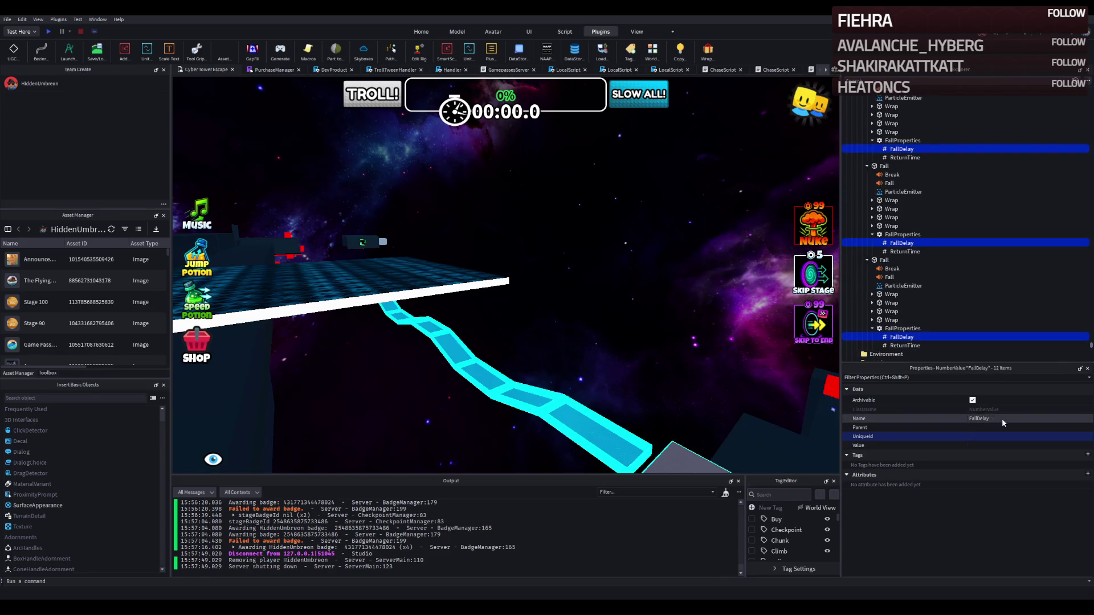
Step: Set the selected FallDelay values to 0.7 in Properties
{"action": "left_click", "coordinate": [996, 435]}
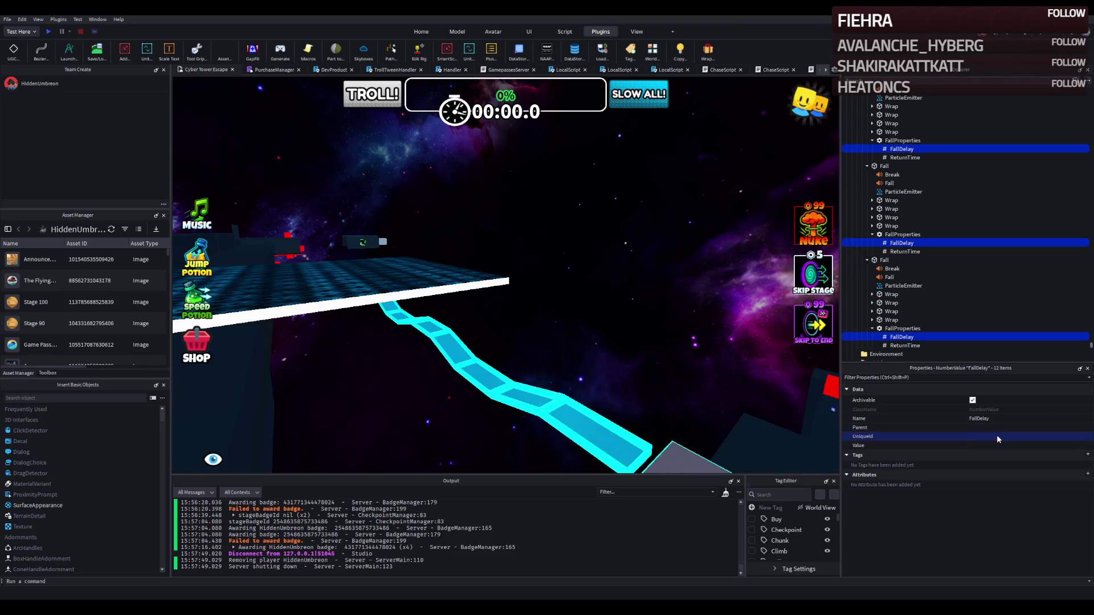
{"action": "left_click", "coordinate": [986, 445]}
{"action": "type", "text": "0.7"}
{"action": "key", "text": "Return"}
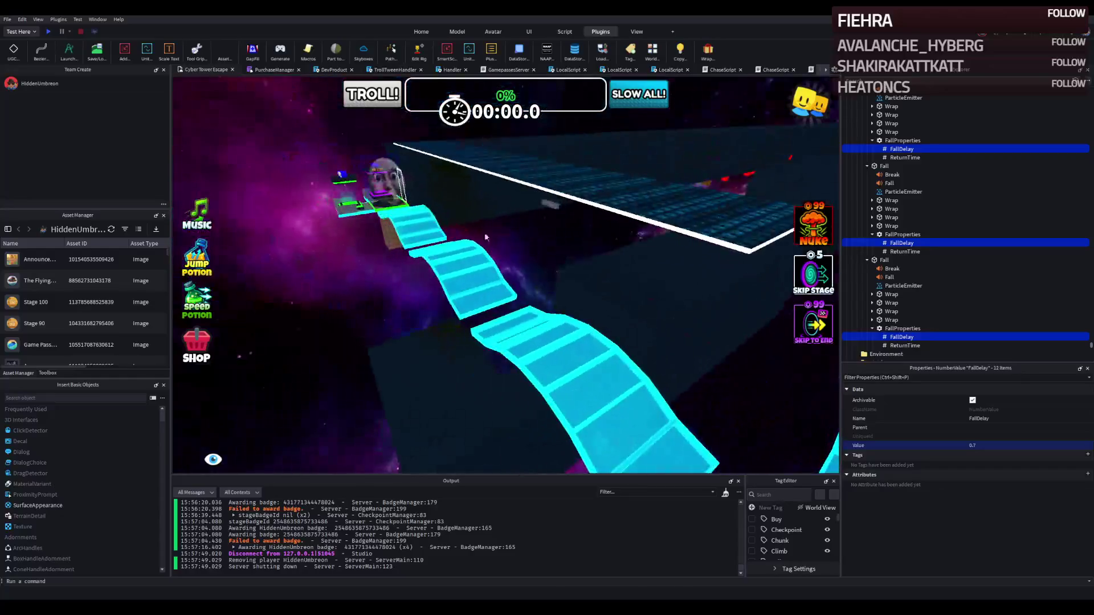
{"action": "left_click", "coordinate": [381, 182]}
Step: Duplicate the Stage_50 folder and rename the copy Stage_51
{"action": "left_click", "coordinate": [867, 151]}
{"action": "left_click", "coordinate": [864, 145]}
{"action": "key", "text": "ctrl+d"}
{"action": "key", "text": "F2"}
{"action": "key", "text": "End"}
{"action": "key", "text": "BackSpace"}
{"action": "type", "text": "1"}
{"action": "key", "text": "Return"}
{"action": "key", "text": "Right"}
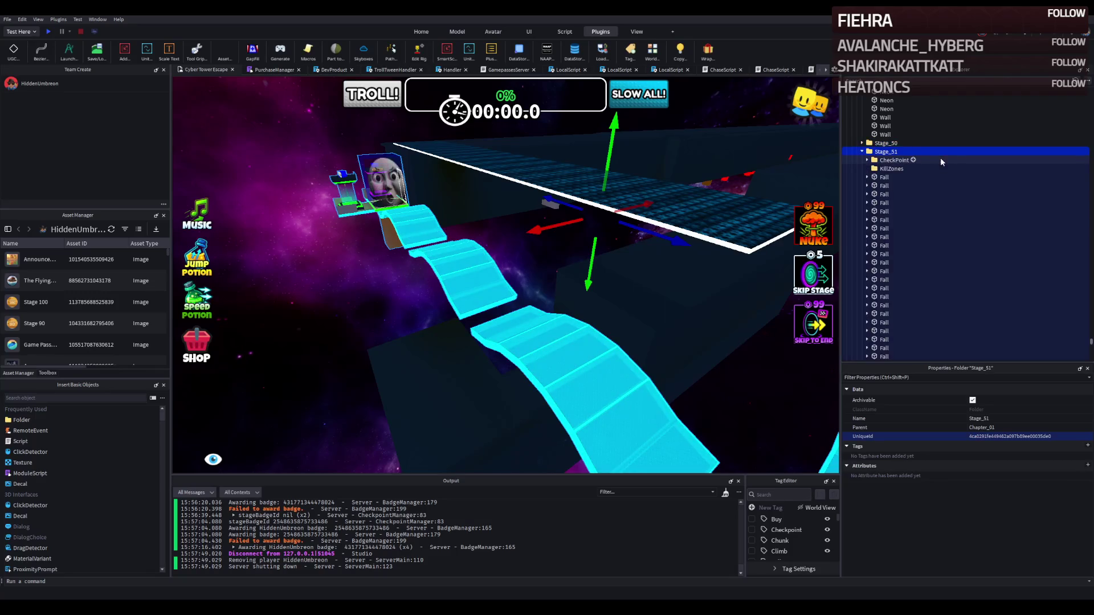
Step: Delete all 33 Fall platforms from Stage_51 and collapse its Walls and Finish folders
{"action": "left_click", "coordinate": [883, 177]}
{"action": "scroll", "coordinate": [881, 228], "scroll_direction": "down", "scroll_amount": 5}
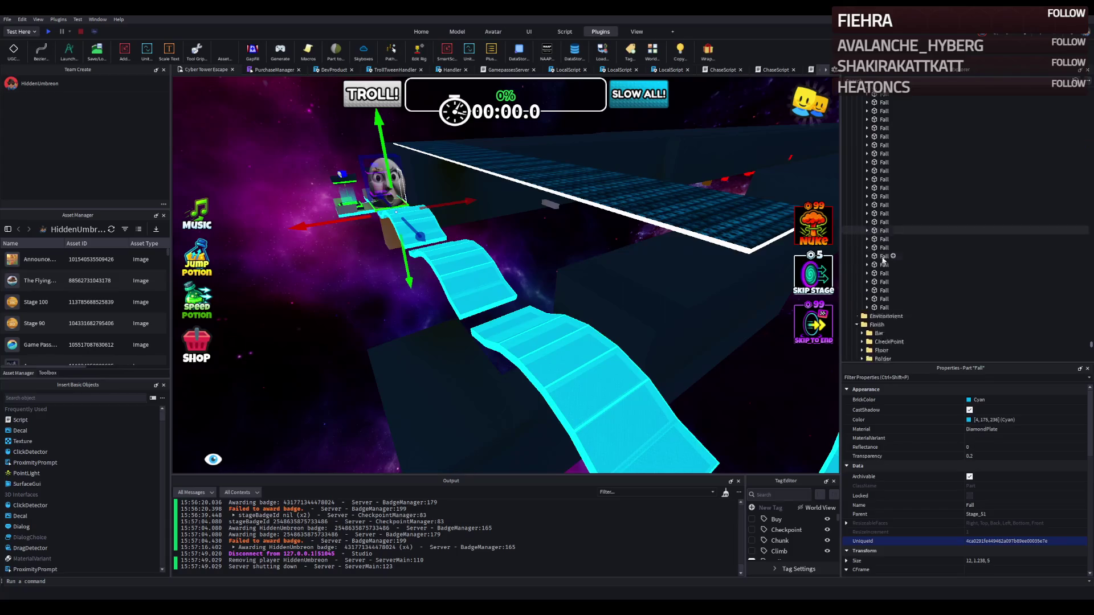
{"action": "left_click", "coordinate": [883, 261], "text": "shift"}
{"action": "key", "text": "Delete"}
{"action": "scroll", "coordinate": [878, 165], "scroll_direction": "up", "scroll_amount": 3}
{"action": "left_click", "coordinate": [877, 159]}
{"action": "key", "text": "Left"}
{"action": "key", "text": "Left"}
{"action": "key", "text": "Left"}
Step: Move Stage_51 about 33.5 studs sideways and adjust its height beside Stage_50
{"action": "left_click", "coordinate": [861, 119]}
{"action": "left_click", "coordinate": [881, 119]}
{"action": "left_click", "coordinate": [861, 119]}
{"action": "left_click", "coordinate": [882, 128]}
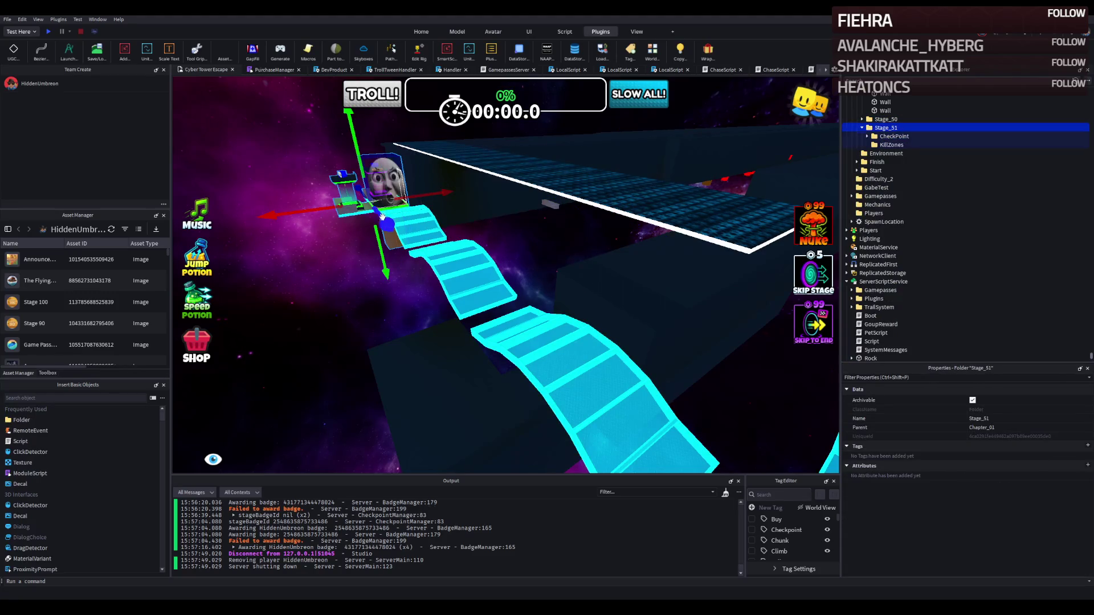
{"action": "left_click_drag", "start_coordinate": [379, 217], "coordinate": [392, 226]}
{"action": "key", "text": "f"}
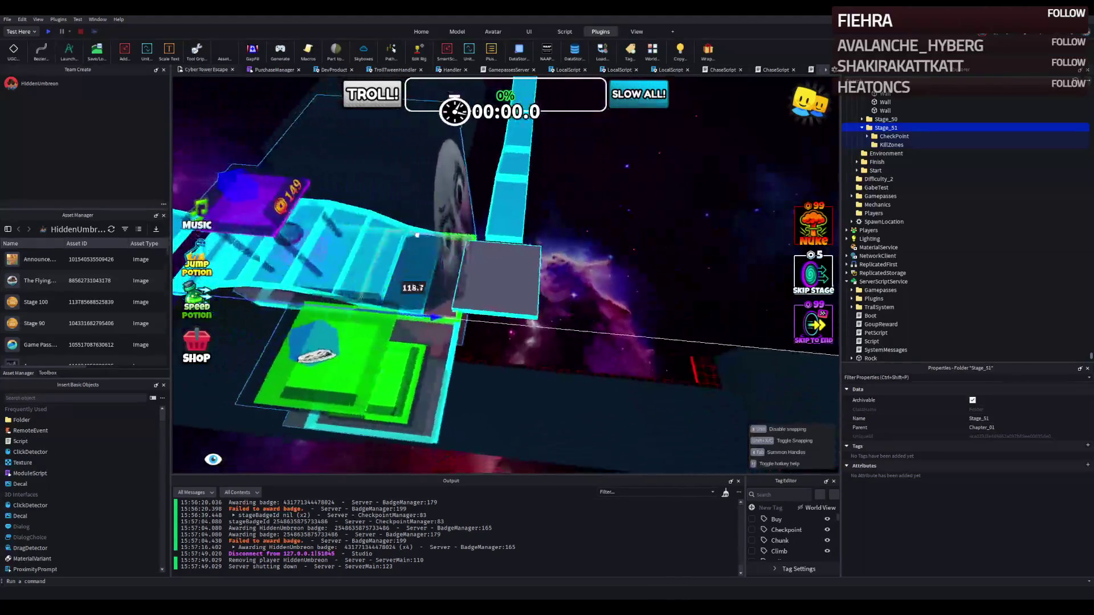
{"action": "mouse_move", "coordinate": [450, 364]}
{"action": "left_mouse_down"}
{"action": "mouse_move", "coordinate": [554, 288]}
{"action": "mouse_move", "coordinate": [563, 239]}
{"action": "left_mouse_up"}
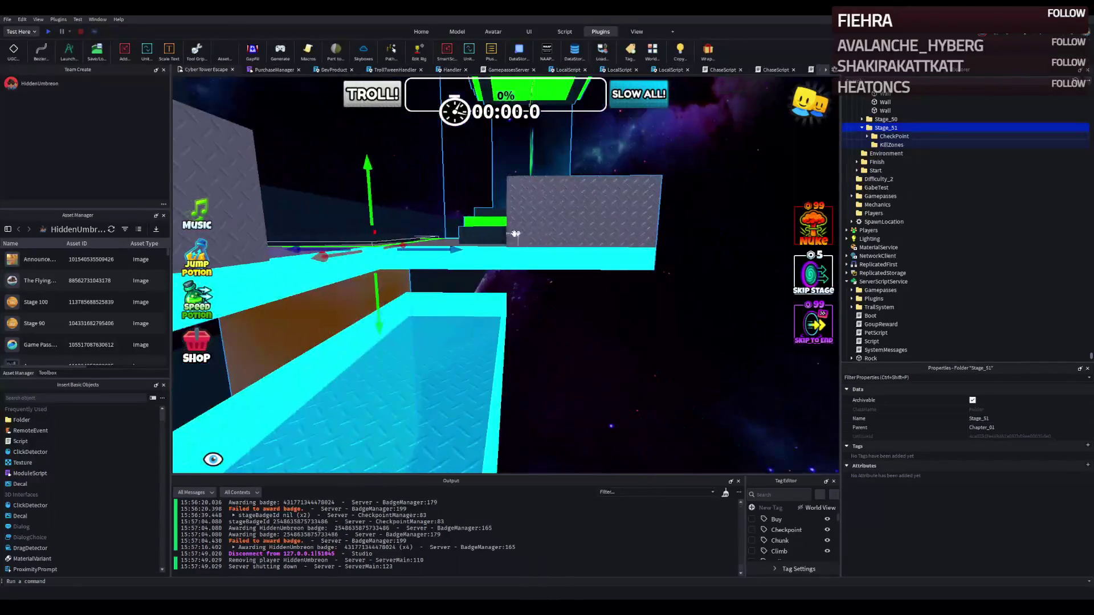
{"action": "mouse_move", "coordinate": [396, 328]}
{"action": "left_mouse_down"}
{"action": "mouse_move", "coordinate": [321, 319]}
{"action": "mouse_move", "coordinate": [387, 336]}
{"action": "mouse_move", "coordinate": [459, 302]}
{"action": "mouse_move", "coordinate": [499, 327]}
{"action": "mouse_move", "coordinate": [607, 325]}
{"action": "mouse_move", "coordinate": [586, 232]}
{"action": "mouse_move", "coordinate": [569, 224]}
{"action": "mouse_move", "coordinate": [706, 187]}
{"action": "left_mouse_up"}
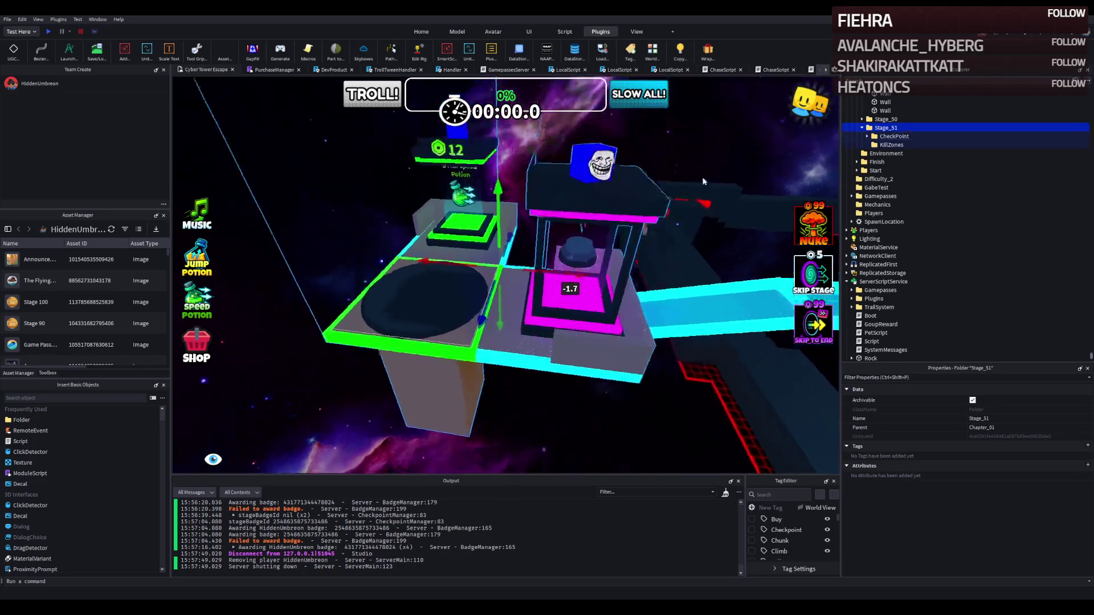
Step: Delete the ShopPlatformFlying copy and change the Checkpoint's Number value from 50 to 51
{"action": "left_click", "coordinate": [585, 300]}
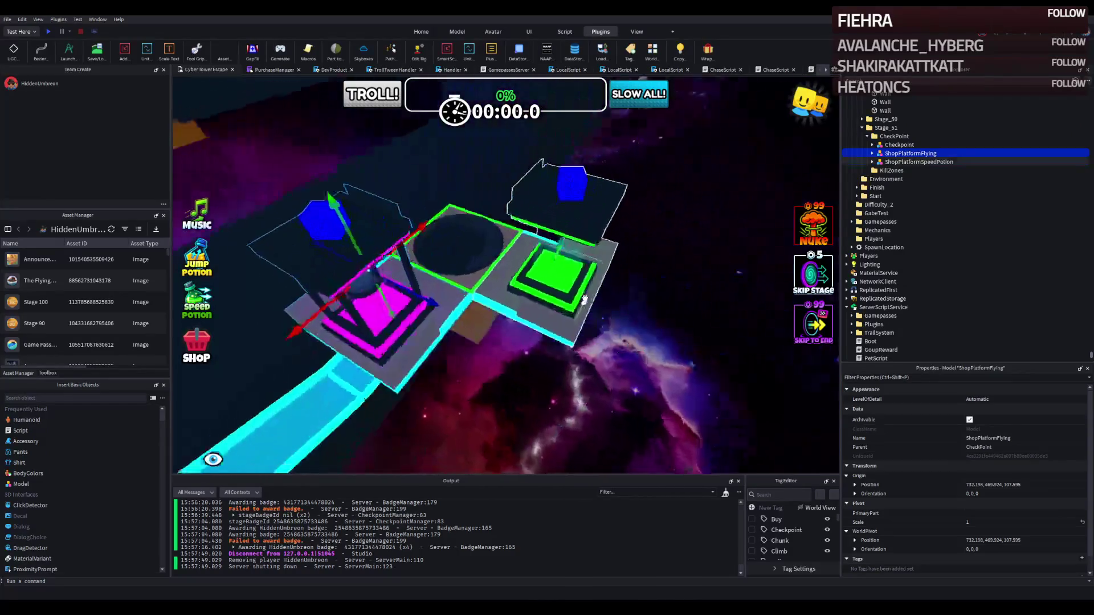
{"action": "key", "text": "Delete"}
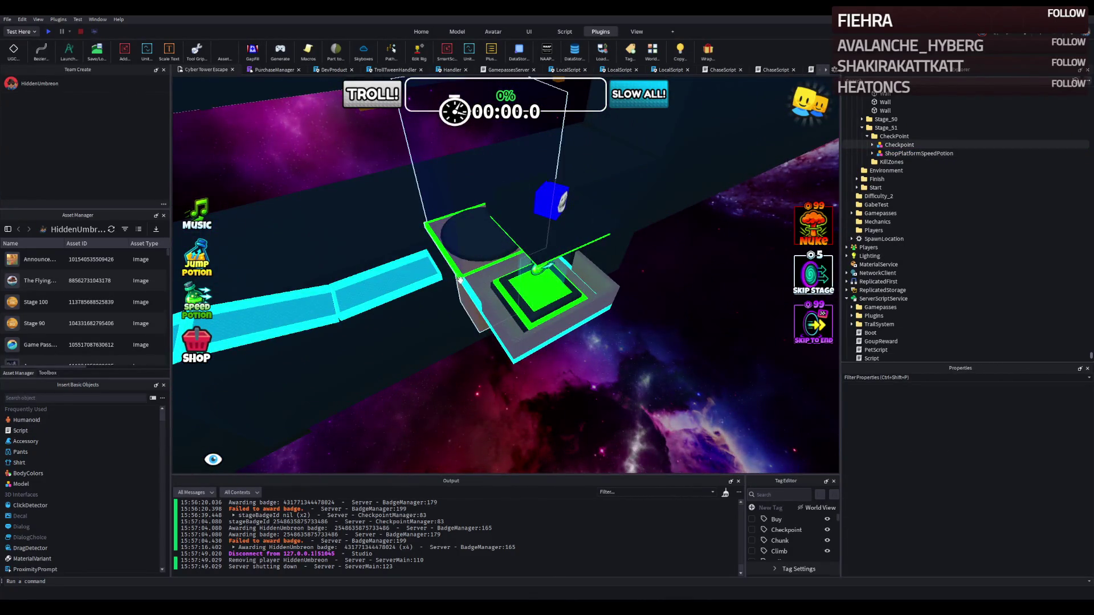
{"action": "left_click", "coordinate": [444, 213]}
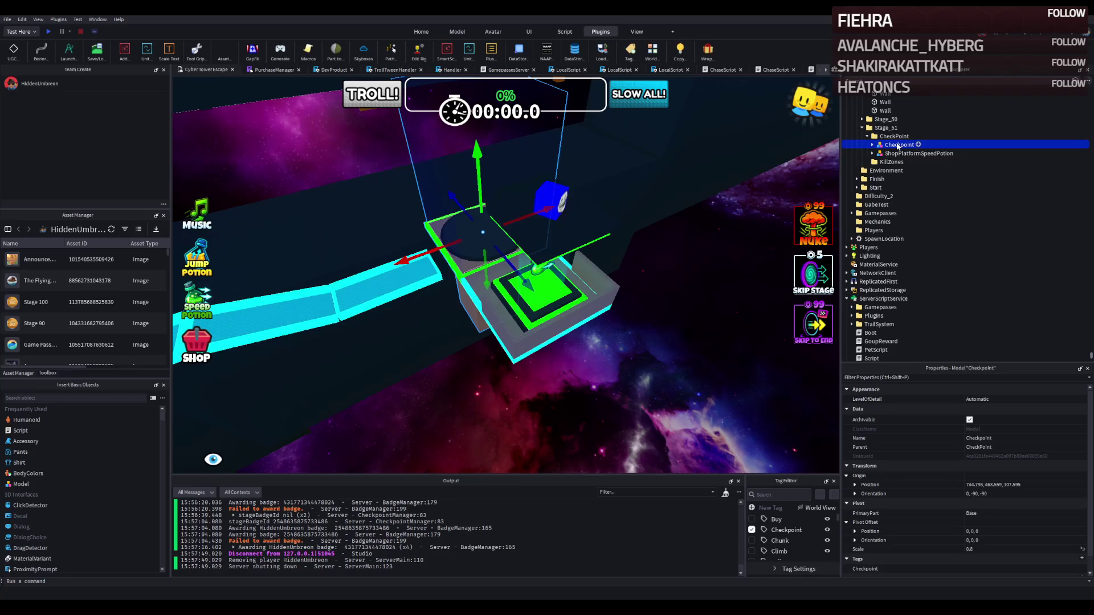
{"action": "double_click", "coordinate": [899, 145]}
{"action": "double_click", "coordinate": [897, 205]}
{"action": "left_click", "coordinate": [906, 230]}
{"action": "left_click", "coordinate": [987, 445]}
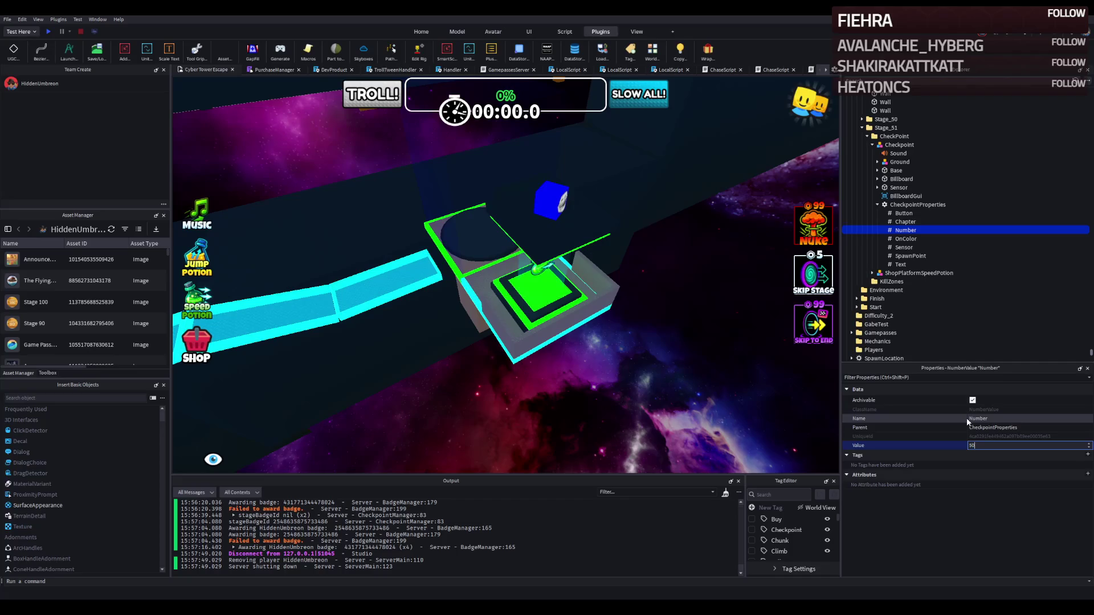
{"action": "key", "text": "BackSpace"}
{"action": "type", "text": "1"}
{"action": "key", "text": "Return"}
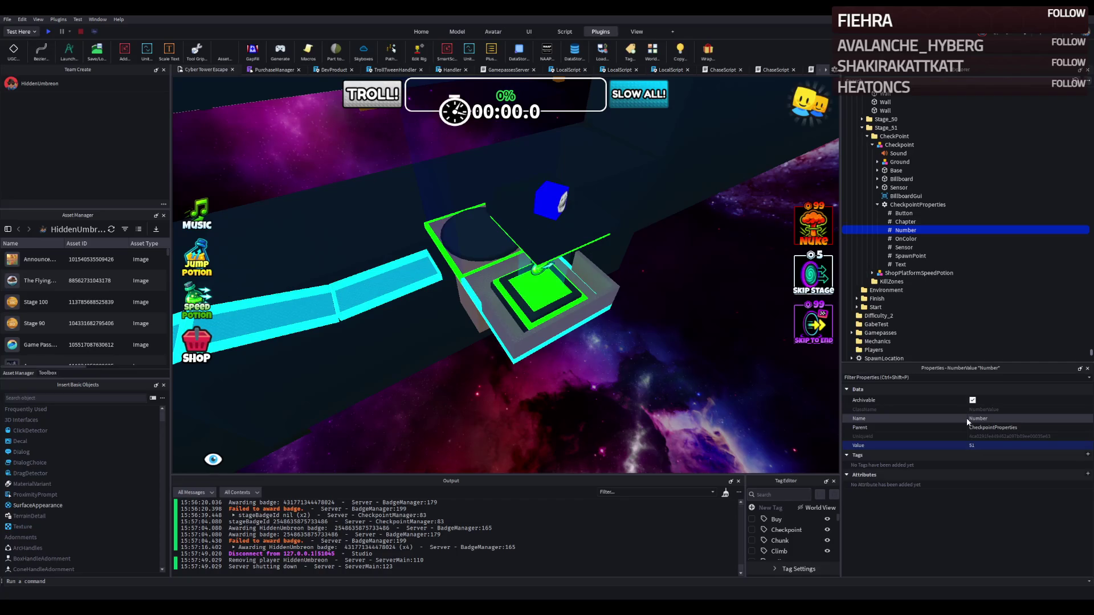